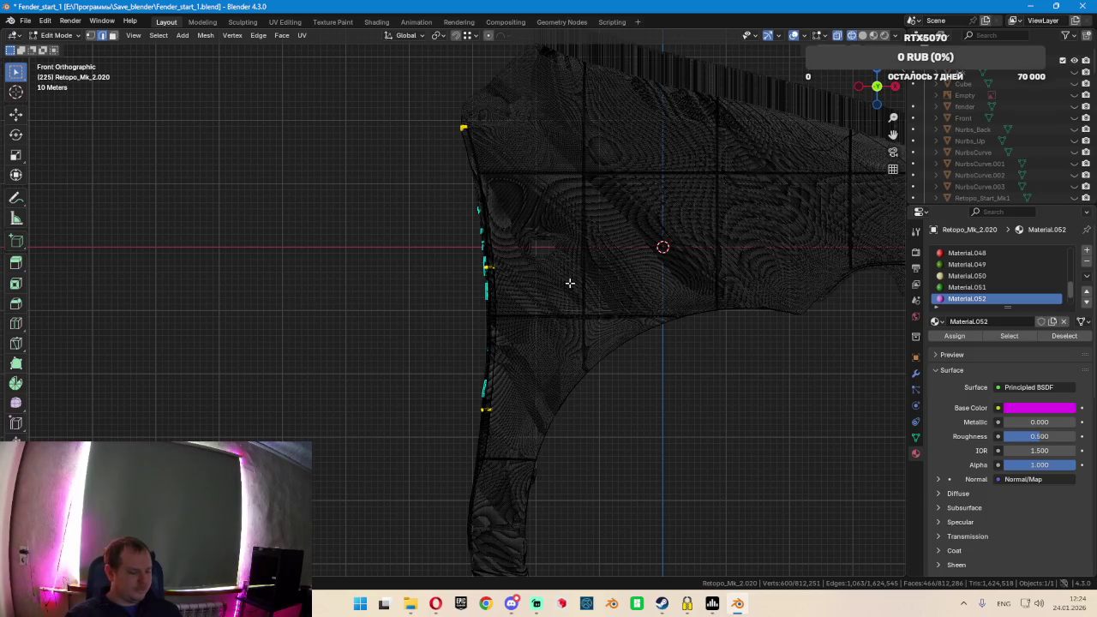
Move the three edge strips sideways along X, then view the fender in Material Preview
{"action": "key", "text": "g"}
{"action": "key", "text": "x"}
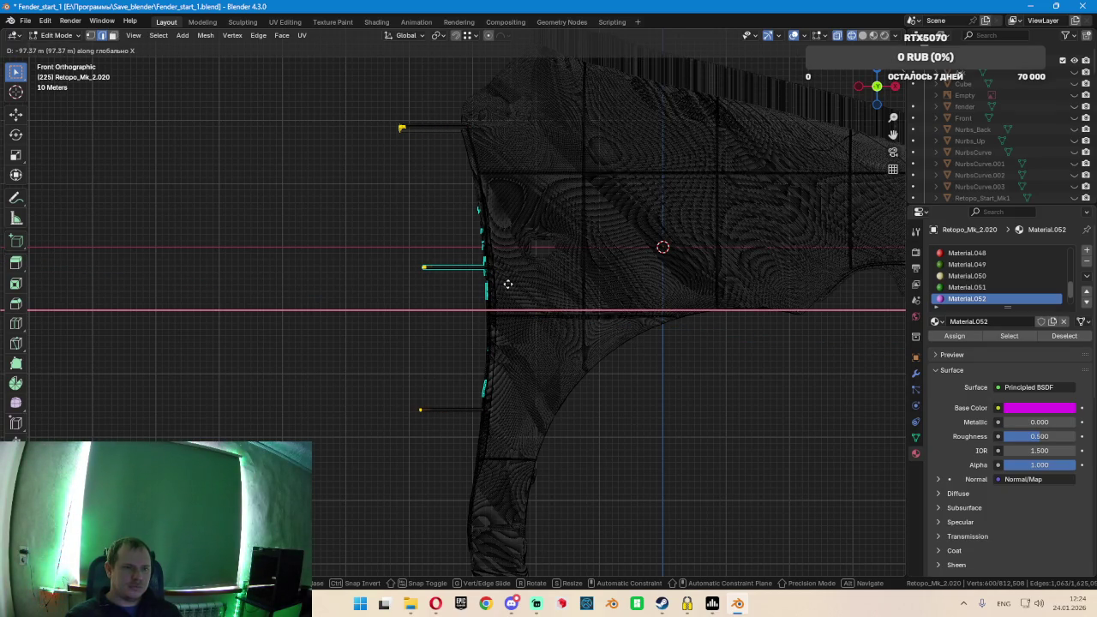
{"action": "left_click", "coordinate": [508, 283]}
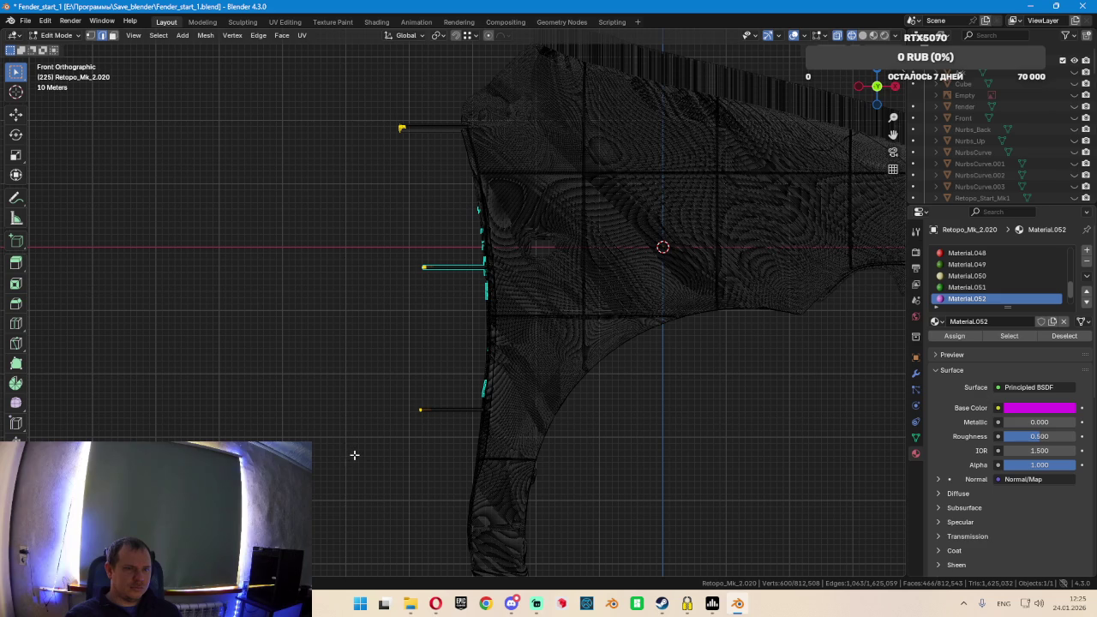
{"action": "key", "text": "z"}
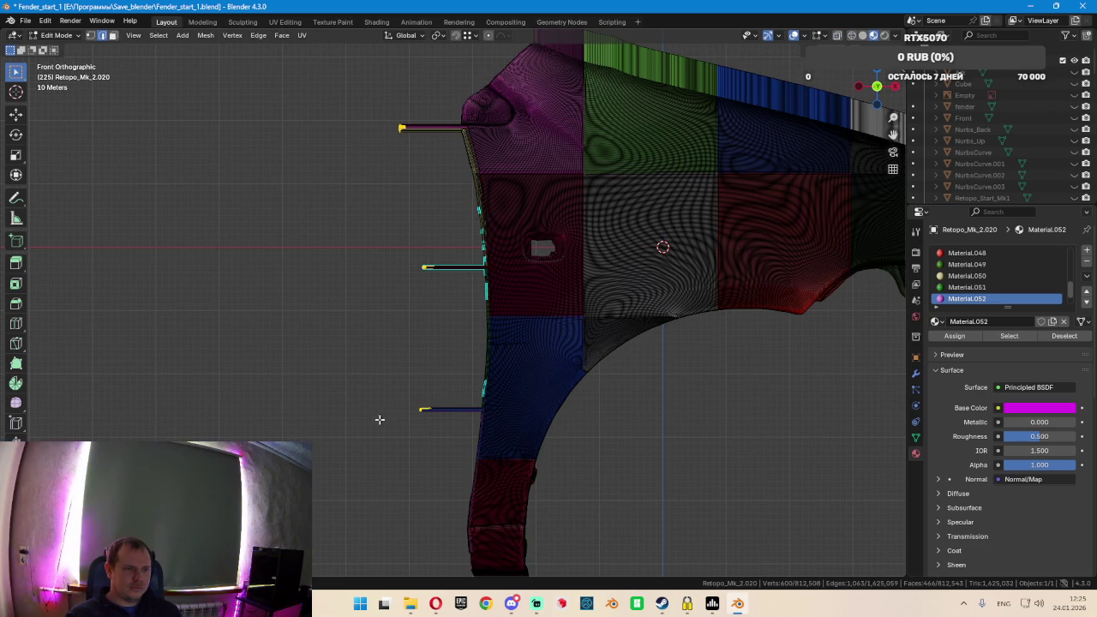
{"action": "mouse_move", "coordinate": [414, 367]}
{"action": "middle_mouse_down"}
{"action": "mouse_move", "coordinate": [443, 368]}
{"action": "mouse_move", "coordinate": [403, 388]}
{"action": "middle_mouse_up"}
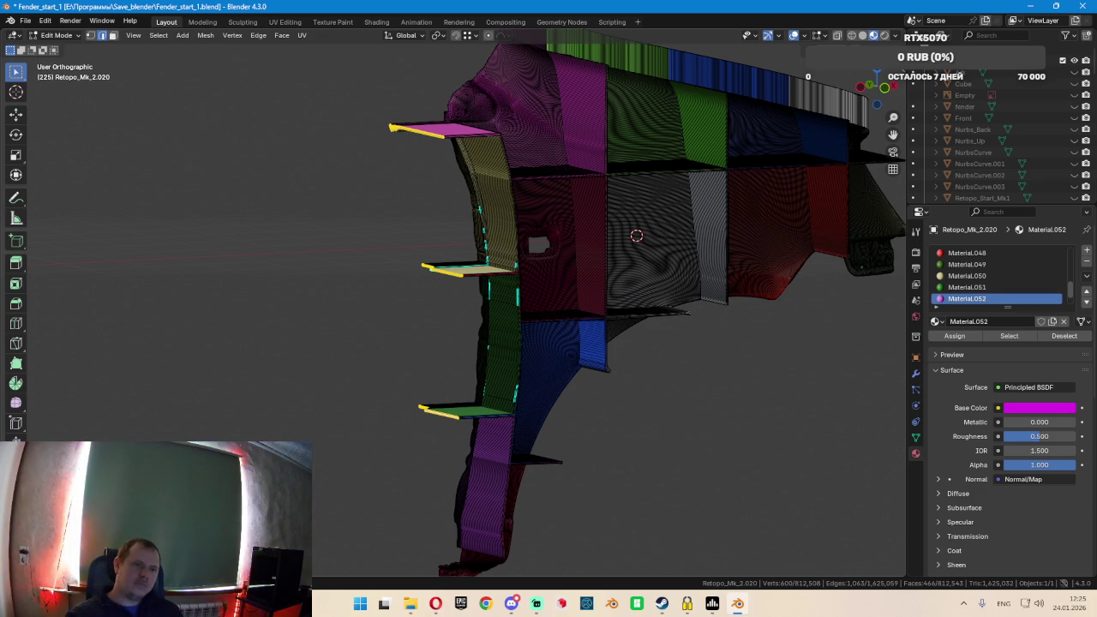
Scale the three edge strips to 0 along X so their ends lie on one plane
{"action": "key", "text": "g"}
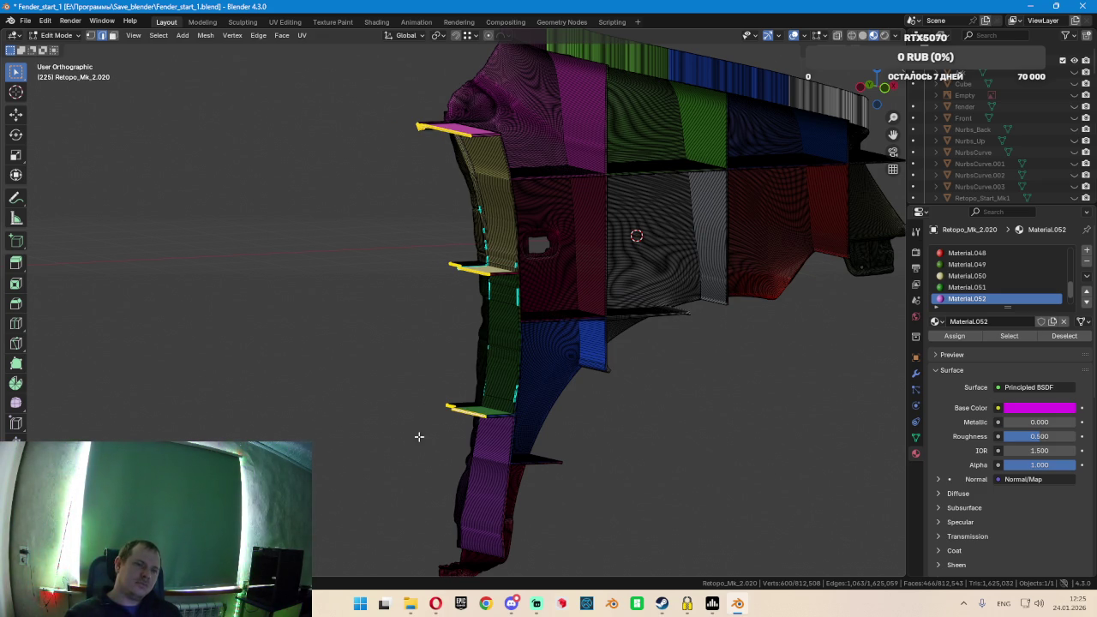
{"action": "middle_click_drag", "start_coordinate": [513, 373], "coordinate": [700, 369]}
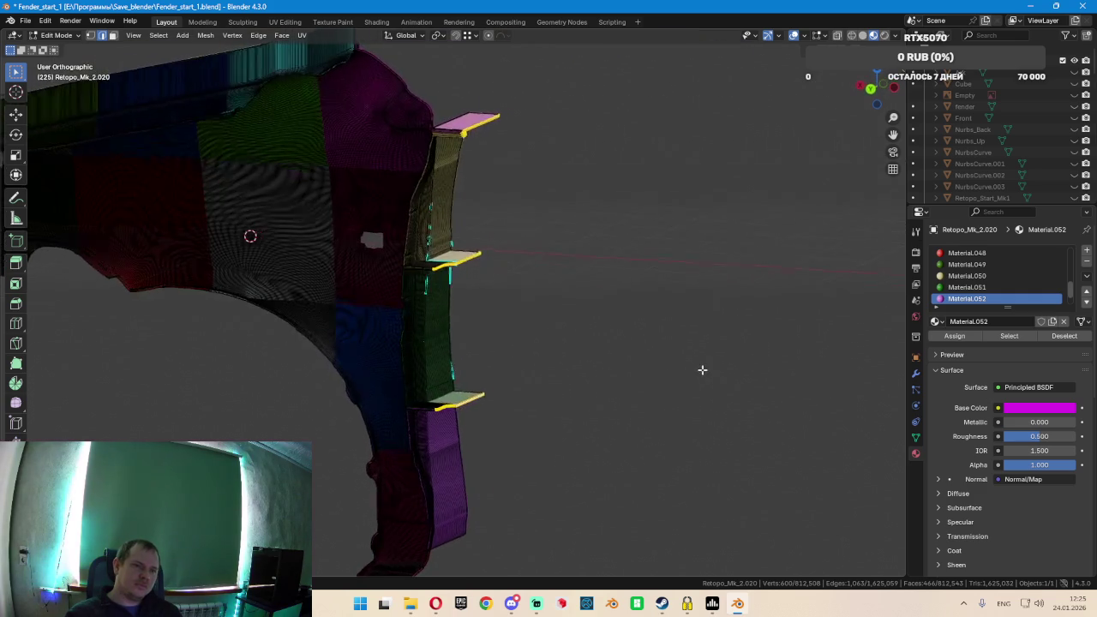
{"action": "key", "text": "s"}
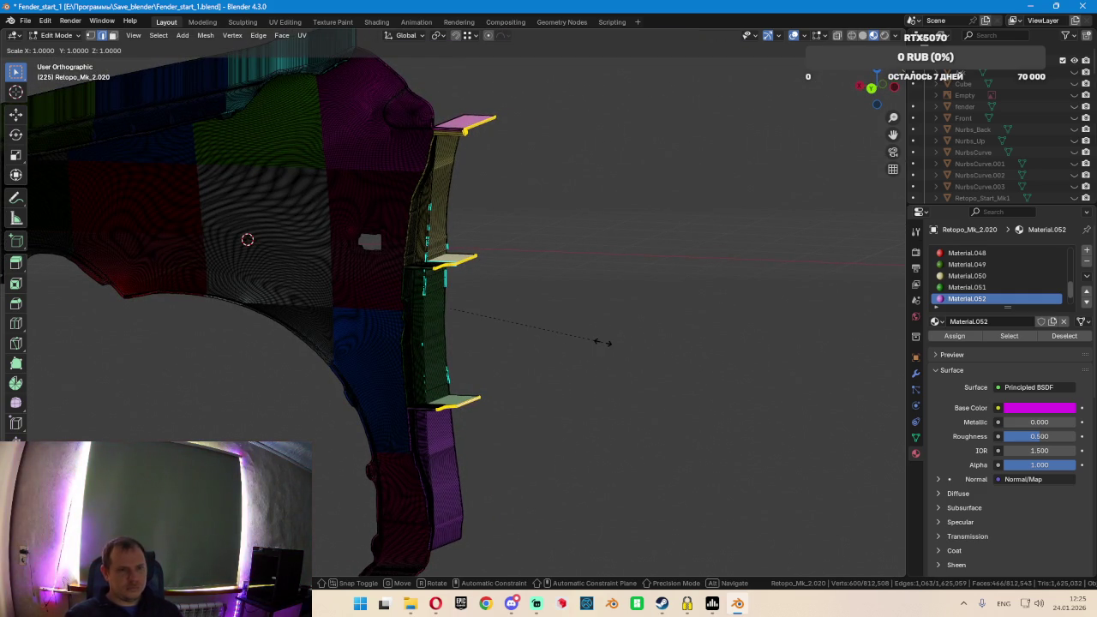
{"action": "key", "text": "x"}
{"action": "key", "text": "0"}
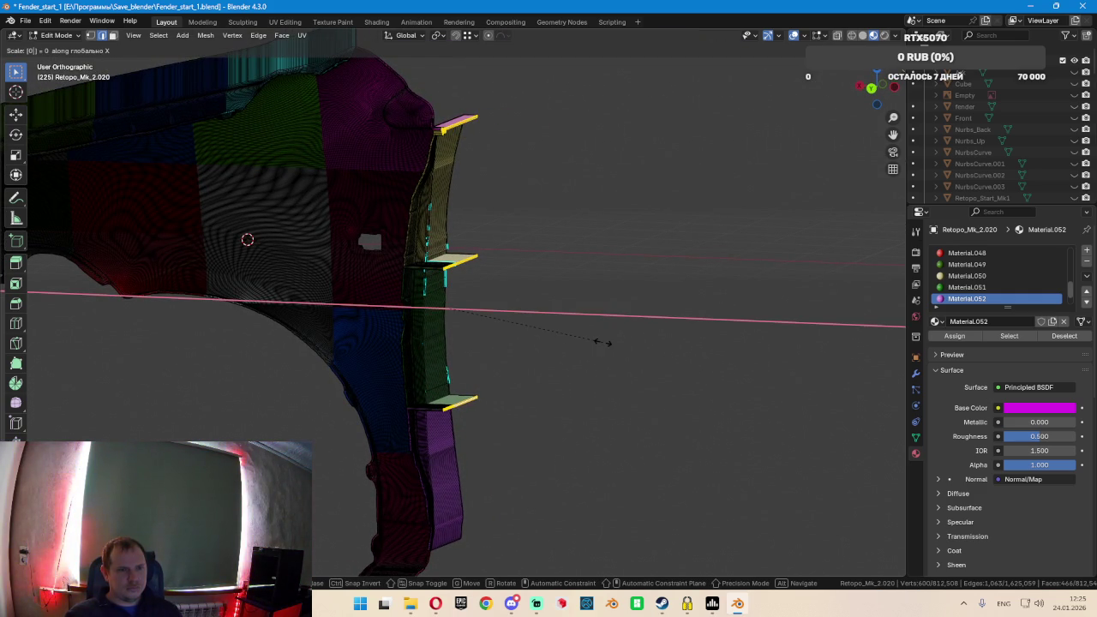
{"action": "key", "text": "Return"}
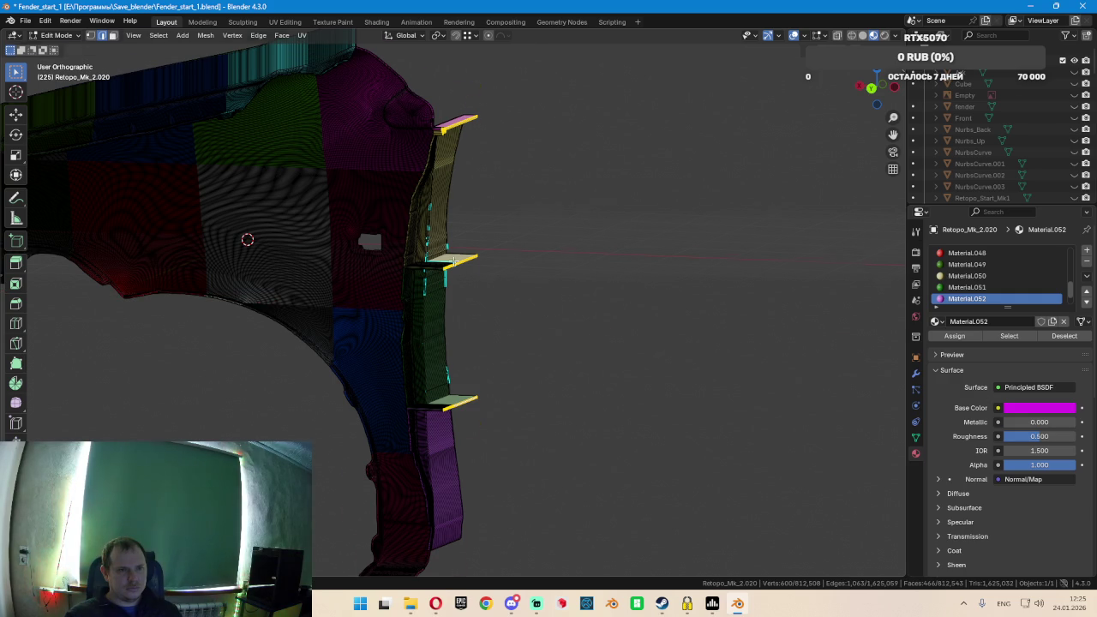
{"action": "scroll", "coordinate": [472, 267], "scroll_direction": "up", "scroll_amount": 5}
{"action": "mouse_move", "coordinate": [544, 282]}
{"action": "middle_mouse_down"}
{"action": "mouse_move", "coordinate": [485, 294]}
{"action": "mouse_move", "coordinate": [460, 286]}
{"action": "mouse_move", "coordinate": [489, 262]}
{"action": "mouse_move", "coordinate": [637, 283]}
{"action": "mouse_move", "coordinate": [425, 306]}
{"action": "middle_mouse_up"}
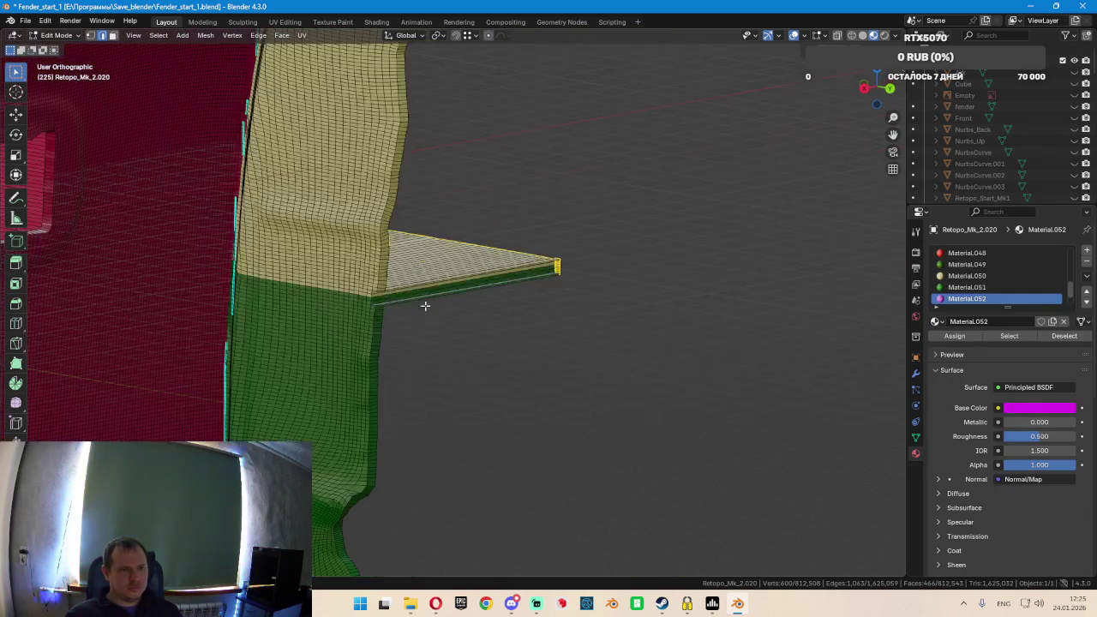
Orbit and zoom around the flattened ledges to inspect them against the coloured wall panels
{"action": "scroll", "coordinate": [368, 297], "scroll_direction": "up", "scroll_amount": 2}
{"action": "scroll", "coordinate": [381, 297], "scroll_direction": "up", "scroll_amount": 3}
{"action": "scroll", "coordinate": [381, 297], "scroll_direction": "down", "scroll_amount": 2}
{"action": "scroll", "coordinate": [382, 297], "scroll_direction": "down", "scroll_amount": 2}
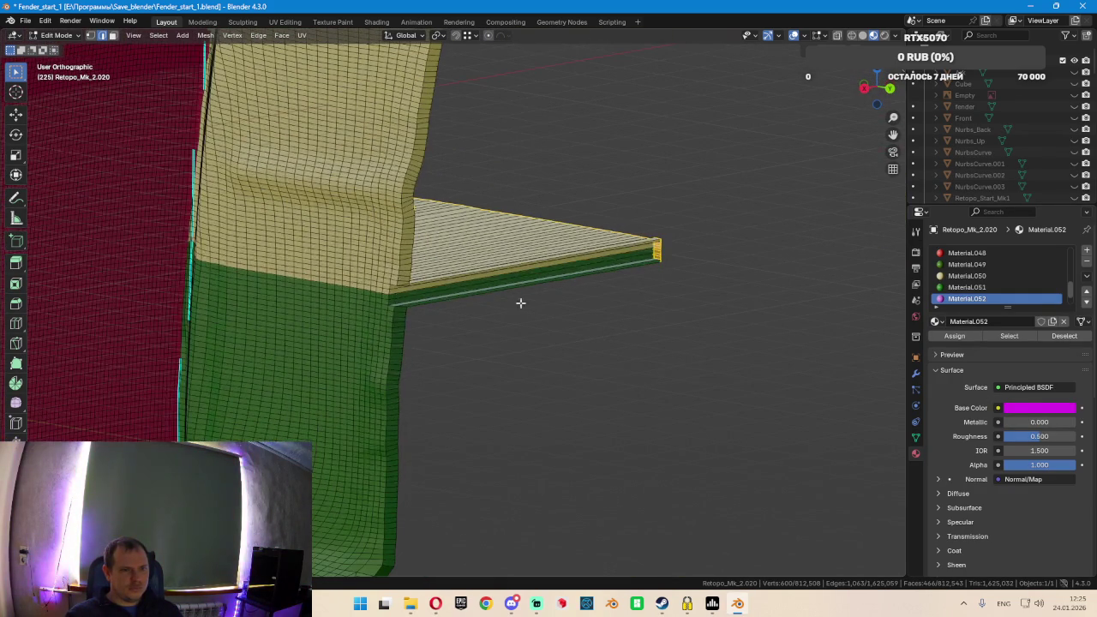
{"action": "mouse_move", "coordinate": [593, 310]}
{"action": "middle_mouse_down"}
{"action": "mouse_move", "coordinate": [514, 305]}
{"action": "mouse_move", "coordinate": [505, 268]}
{"action": "mouse_move", "coordinate": [423, 282]}
{"action": "mouse_move", "coordinate": [431, 325]}
{"action": "middle_mouse_up"}
{"action": "scroll", "coordinate": [423, 282], "scroll_direction": "down", "scroll_amount": 2}
{"action": "scroll", "coordinate": [549, 470], "scroll_direction": "up", "scroll_amount": 3}
{"action": "mouse_move", "coordinate": [549, 471]}
{"action": "middle_mouse_down"}
{"action": "mouse_move", "coordinate": [431, 259]}
{"action": "mouse_move", "coordinate": [440, 326]}
{"action": "mouse_move", "coordinate": [514, 338]}
{"action": "mouse_move", "coordinate": [449, 353]}
{"action": "mouse_move", "coordinate": [455, 363]}
{"action": "middle_mouse_up"}
{"action": "scroll", "coordinate": [452, 349], "scroll_direction": "up", "scroll_amount": 3}
{"action": "scroll", "coordinate": [442, 338], "scroll_direction": "up", "scroll_amount": 2}
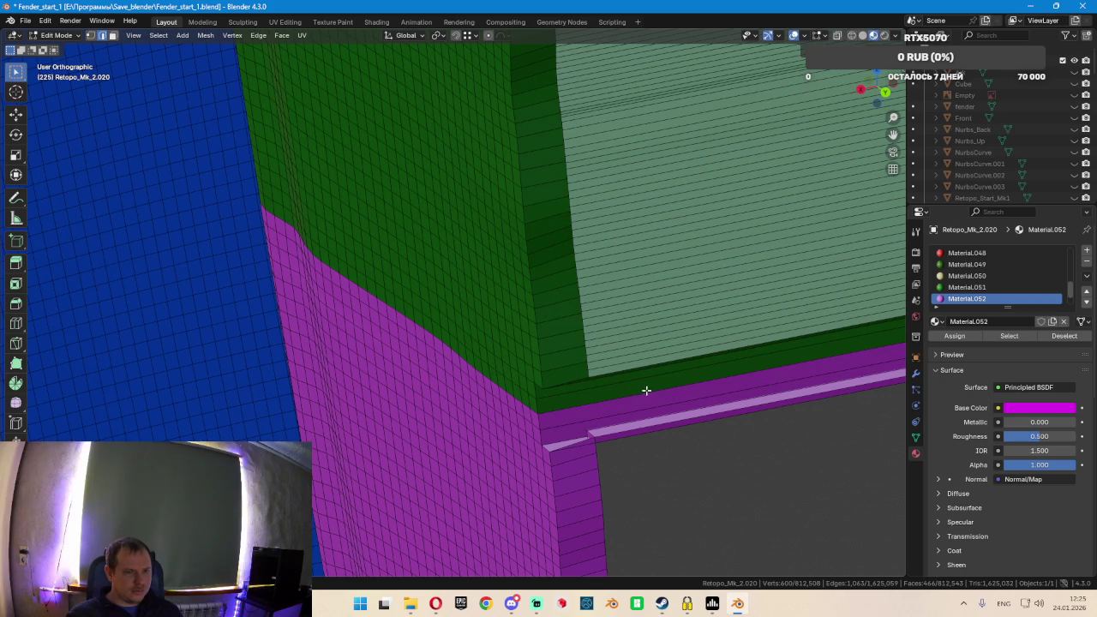
{"action": "mouse_move", "coordinate": [647, 390]}
{"action": "middle_mouse_down"}
{"action": "mouse_move", "coordinate": [754, 385]}
{"action": "mouse_move", "coordinate": [300, 411]}
{"action": "mouse_move", "coordinate": [624, 338]}
{"action": "mouse_move", "coordinate": [614, 342]}
{"action": "middle_mouse_up"}
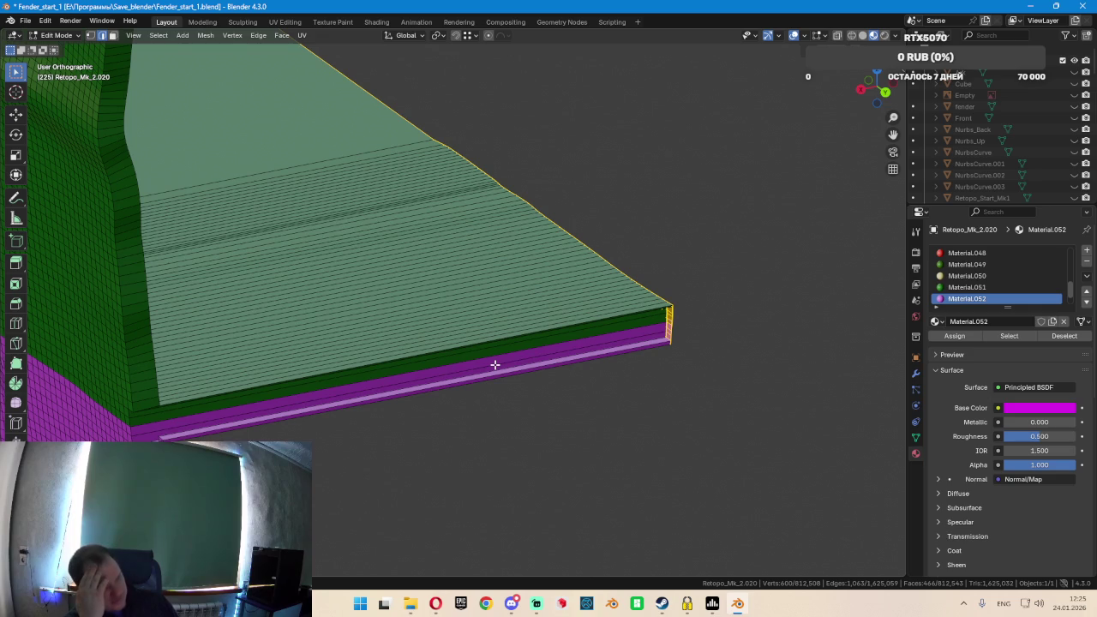
{"action": "mouse_move", "coordinate": [494, 364]}
{"action": "middle_mouse_down"}
{"action": "mouse_move", "coordinate": [303, 320]}
{"action": "mouse_move", "coordinate": [124, 304]}
{"action": "mouse_move", "coordinate": [451, 318]}
{"action": "mouse_move", "coordinate": [370, 230]}
{"action": "mouse_move", "coordinate": [460, 249]}
{"action": "mouse_move", "coordinate": [637, 257]}
{"action": "middle_mouse_up"}
{"action": "scroll", "coordinate": [124, 304], "scroll_direction": "down", "scroll_amount": 3}
{"action": "scroll", "coordinate": [450, 318], "scroll_direction": "up", "scroll_amount": 5}
{"action": "scroll", "coordinate": [636, 257], "scroll_direction": "up", "scroll_amount": 2}
{"action": "scroll", "coordinate": [589, 313], "scroll_direction": "up", "scroll_amount": 3}
{"action": "scroll", "coordinate": [600, 300], "scroll_direction": "up", "scroll_amount": 2}
{"action": "scroll", "coordinate": [610, 288], "scroll_direction": "up", "scroll_amount": 2}
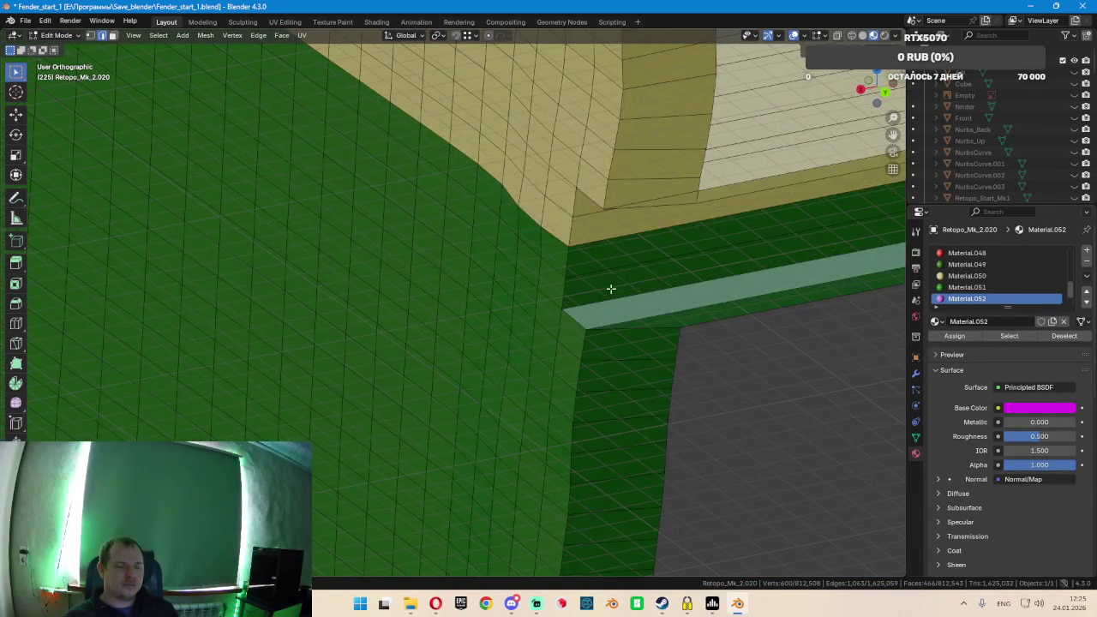
{"action": "scroll", "coordinate": [623, 272], "scroll_direction": "down", "scroll_amount": 1}
{"action": "scroll", "coordinate": [624, 264], "scroll_direction": "down", "scroll_amount": 1}
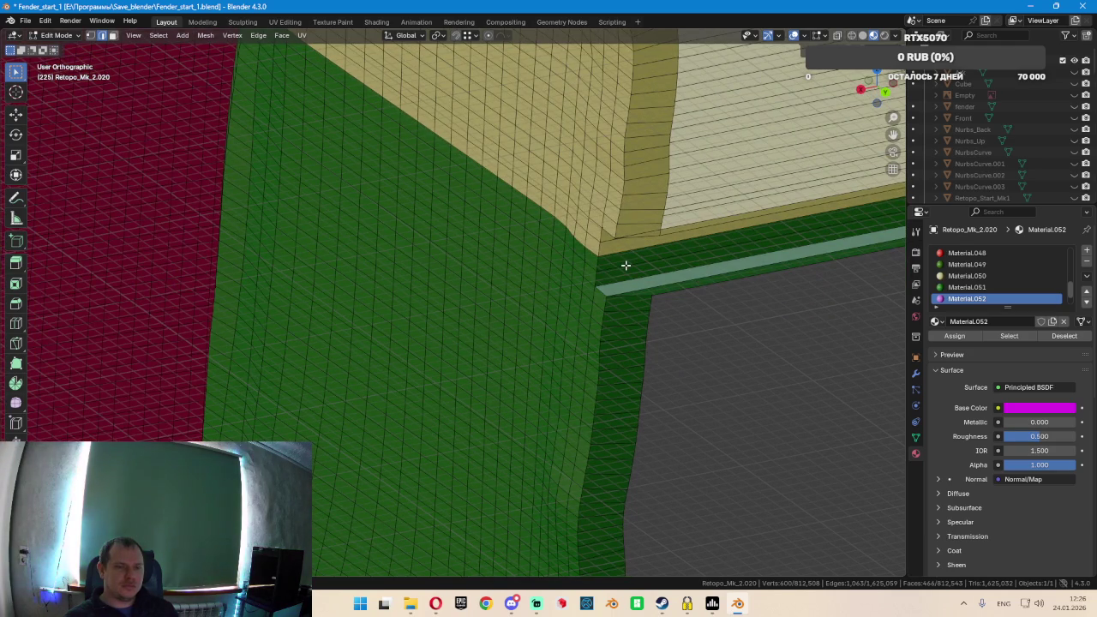
{"action": "scroll", "coordinate": [626, 265], "scroll_direction": "down", "scroll_amount": 1}
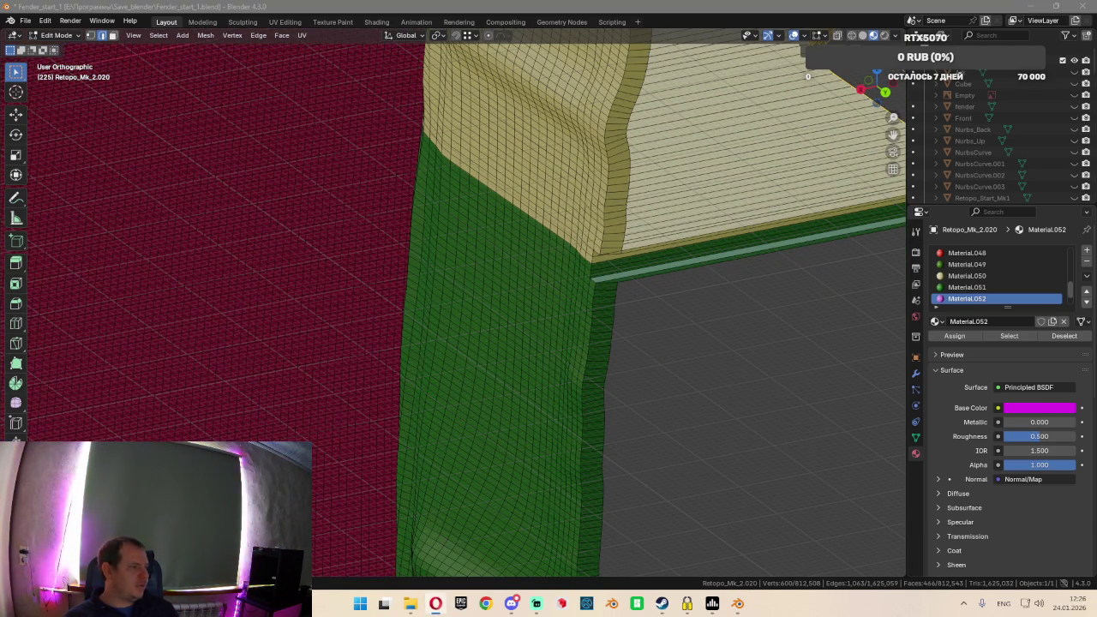
{"action": "middle_click_drag", "start_coordinate": [563, 330], "coordinate": [677, 308]}
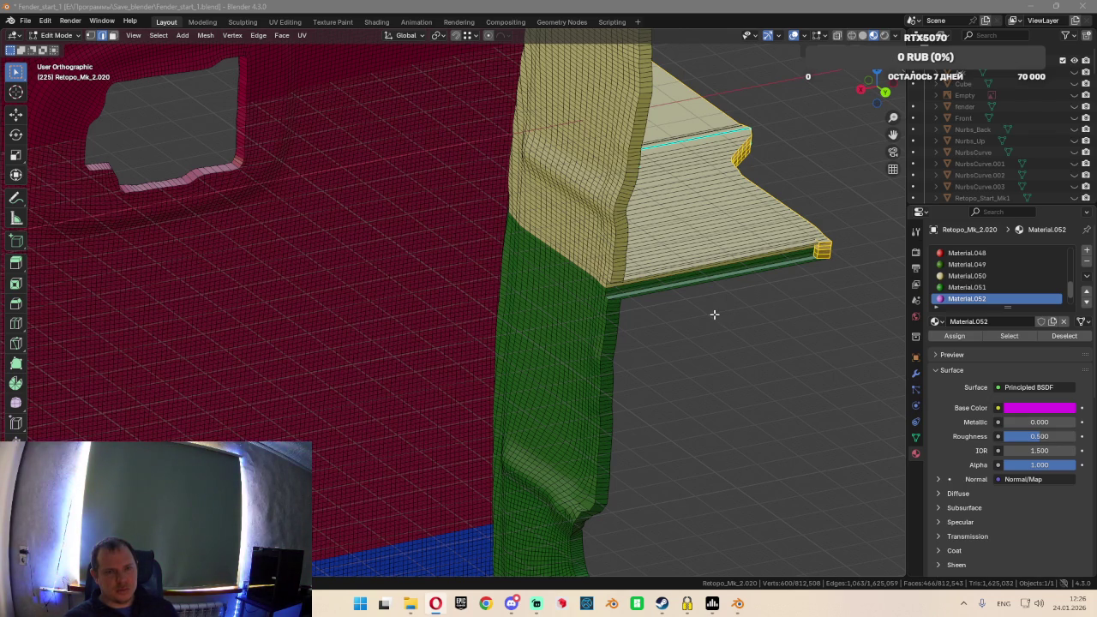
{"action": "middle_click_drag", "start_coordinate": [683, 320], "coordinate": [674, 321]}
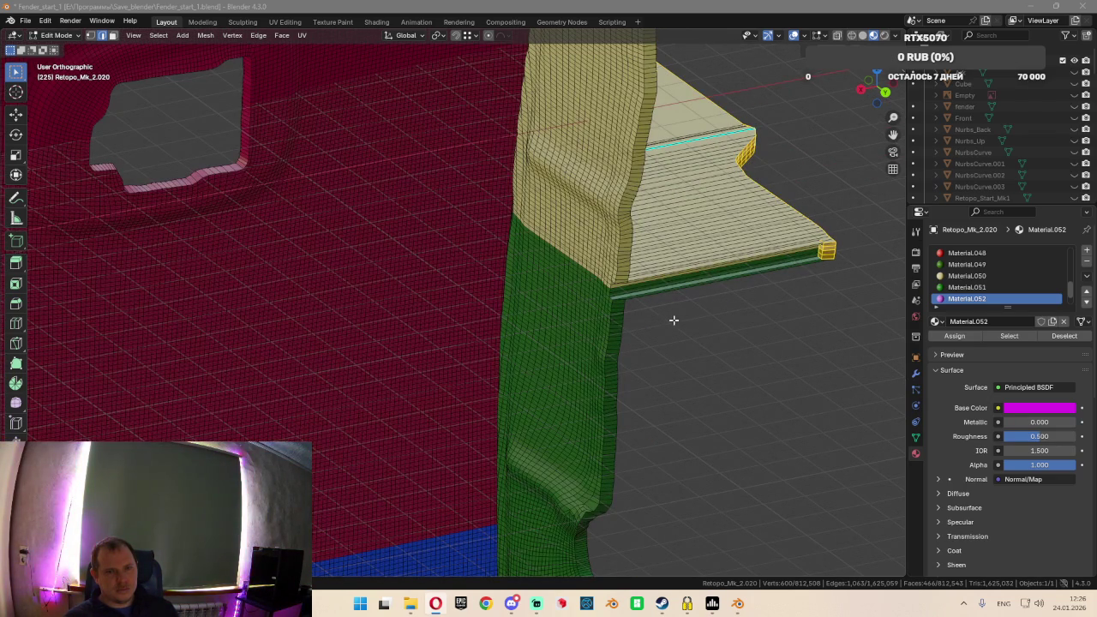
{"action": "middle_click_drag", "start_coordinate": [673, 319], "coordinate": [666, 321]}
{"action": "left_click", "coordinate": [612, 14]}
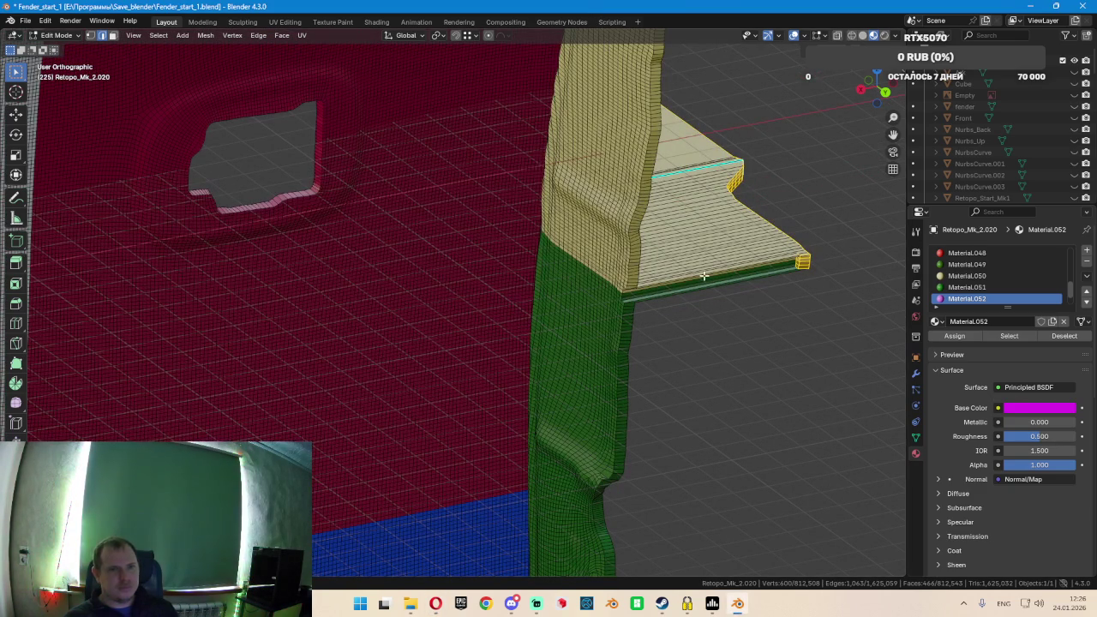
{"action": "mouse_move", "coordinate": [703, 278]}
{"action": "middle_mouse_down"}
{"action": "mouse_move", "coordinate": [636, 289]}
{"action": "mouse_move", "coordinate": [636, 314]}
{"action": "mouse_move", "coordinate": [717, 328]}
{"action": "mouse_move", "coordinate": [663, 316]}
{"action": "mouse_move", "coordinate": [537, 382]}
{"action": "mouse_move", "coordinate": [600, 368]}
{"action": "middle_mouse_up"}
Circle-deselect the faces along the magenta panel's edge
{"action": "key", "text": "c"}
{"action": "mouse_move", "coordinate": [411, 371]}
{"action": "middle_mouse_down"}
{"action": "mouse_move", "coordinate": [605, 380]}
{"action": "mouse_move", "coordinate": [697, 431]}
{"action": "mouse_move", "coordinate": [637, 411]}
{"action": "mouse_move", "coordinate": [708, 386]}
{"action": "mouse_move", "coordinate": [794, 384]}
{"action": "middle_mouse_up"}
{"action": "key", "text": "c"}
{"action": "middle_click_drag", "start_coordinate": [838, 344], "coordinate": [832, 363]}
{"action": "key", "text": "Escape"}
{"action": "mouse_move", "coordinate": [855, 311]}
{"action": "middle_mouse_down"}
{"action": "mouse_move", "coordinate": [832, 286]}
{"action": "mouse_move", "coordinate": [571, 331]}
{"action": "mouse_move", "coordinate": [678, 216]}
{"action": "mouse_move", "coordinate": [677, 171]}
{"action": "mouse_move", "coordinate": [537, 490]}
{"action": "middle_mouse_up"}
{"action": "scroll", "coordinate": [537, 490], "scroll_direction": "up", "scroll_amount": 3}
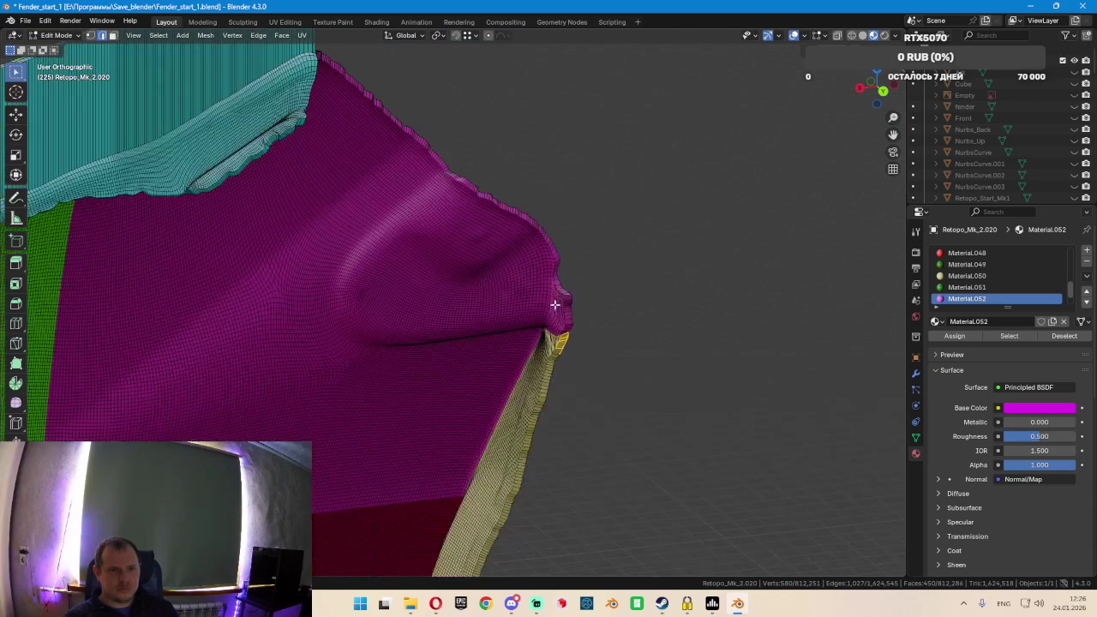
Circle-deselect one more face on the magenta panel
{"action": "scroll", "coordinate": [549, 411], "scroll_direction": "up", "scroll_amount": 3}
{"action": "scroll", "coordinate": [560, 347], "scroll_direction": "up", "scroll_amount": 2}
{"action": "mouse_move", "coordinate": [606, 337]}
{"action": "middle_mouse_down"}
{"action": "mouse_move", "coordinate": [595, 360]}
{"action": "mouse_move", "coordinate": [634, 379]}
{"action": "mouse_move", "coordinate": [568, 362]}
{"action": "mouse_move", "coordinate": [545, 381]}
{"action": "middle_mouse_up"}
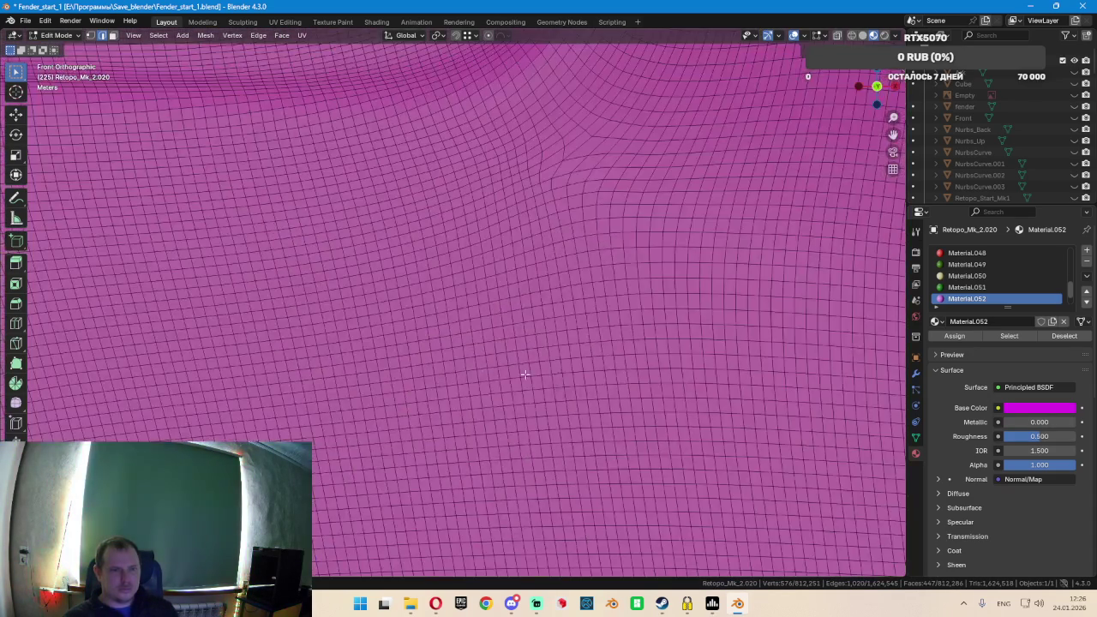
Zoom out and pan to bring the whole front of the fender into view
{"action": "scroll", "coordinate": [544, 381], "scroll_direction": "down", "scroll_amount": 5}
{"action": "scroll", "coordinate": [406, 355], "scroll_direction": "down", "scroll_amount": 3}
{"action": "middle_click_drag", "start_coordinate": [440, 453], "coordinate": [477, 303], "text": "shift"}
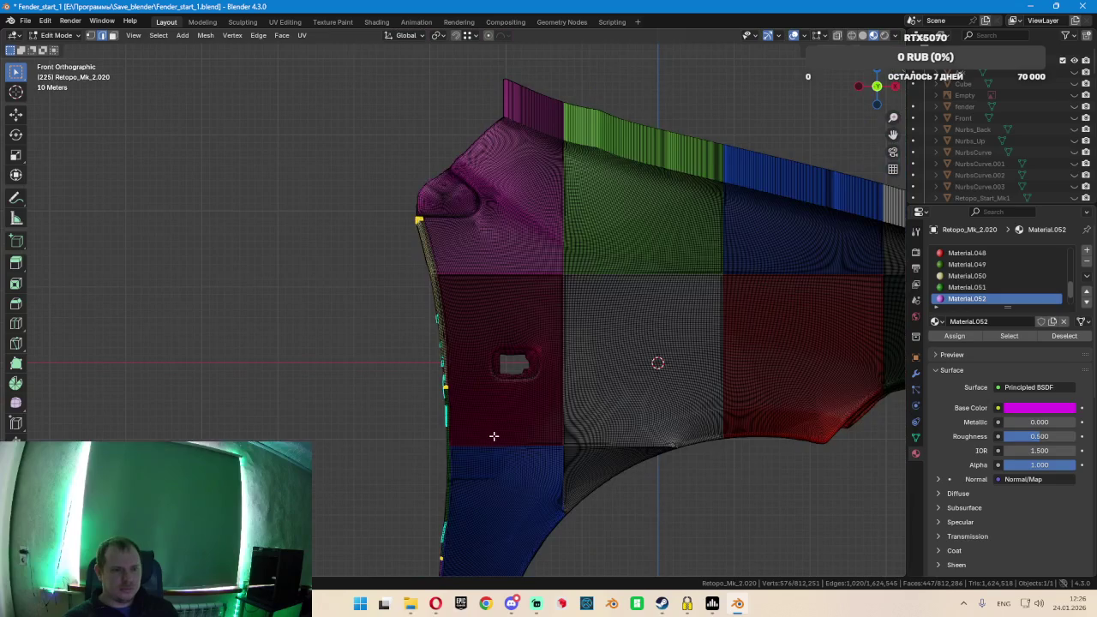
{"action": "scroll", "coordinate": [494, 436], "scroll_direction": "up", "scroll_amount": 2}
{"action": "scroll", "coordinate": [506, 363], "scroll_direction": "up", "scroll_amount": 2}
{"action": "scroll", "coordinate": [480, 368], "scroll_direction": "up", "scroll_amount": 2}
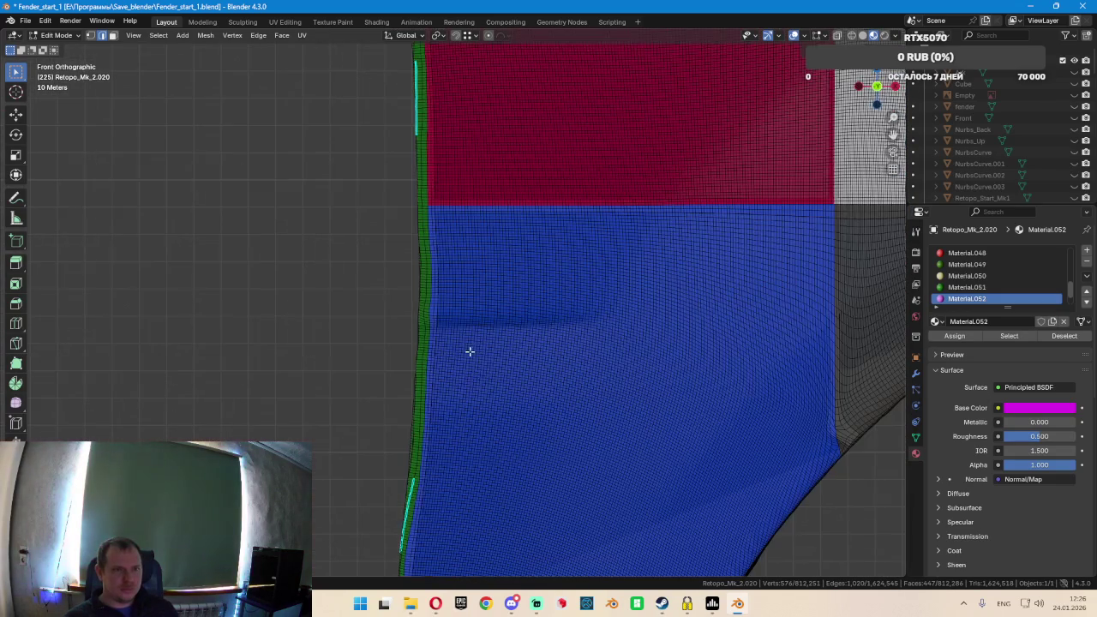
{"action": "scroll", "coordinate": [470, 350], "scroll_direction": "down", "scroll_amount": 3}
{"action": "middle_click_drag", "start_coordinate": [502, 189], "coordinate": [404, 311], "text": "shift"}
{"action": "scroll", "coordinate": [421, 297], "scroll_direction": "up", "scroll_amount": 3}
{"action": "scroll", "coordinate": [440, 334], "scroll_direction": "down", "scroll_amount": 2}
{"action": "scroll", "coordinate": [531, 367], "scroll_direction": "down", "scroll_amount": 3}
{"action": "scroll", "coordinate": [480, 371], "scroll_direction": "up", "scroll_amount": 4}
{"action": "scroll", "coordinate": [475, 378], "scroll_direction": "up", "scroll_amount": 2}
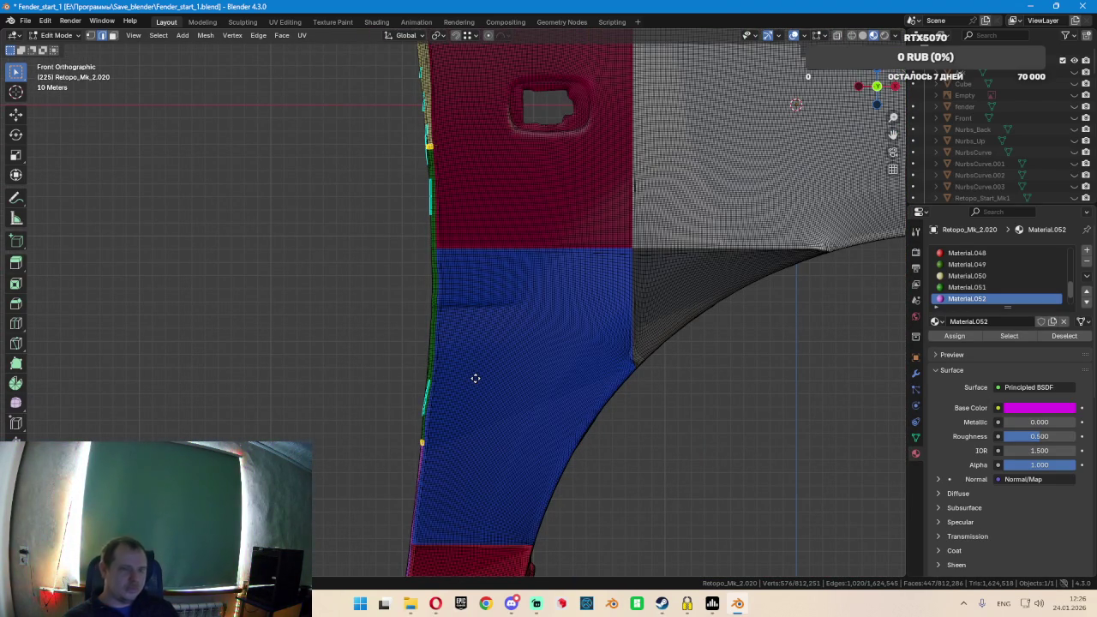
Move the extruded edge strips along X, then undo the over-long move
{"action": "key", "text": "g"}
{"action": "key", "text": "z"}
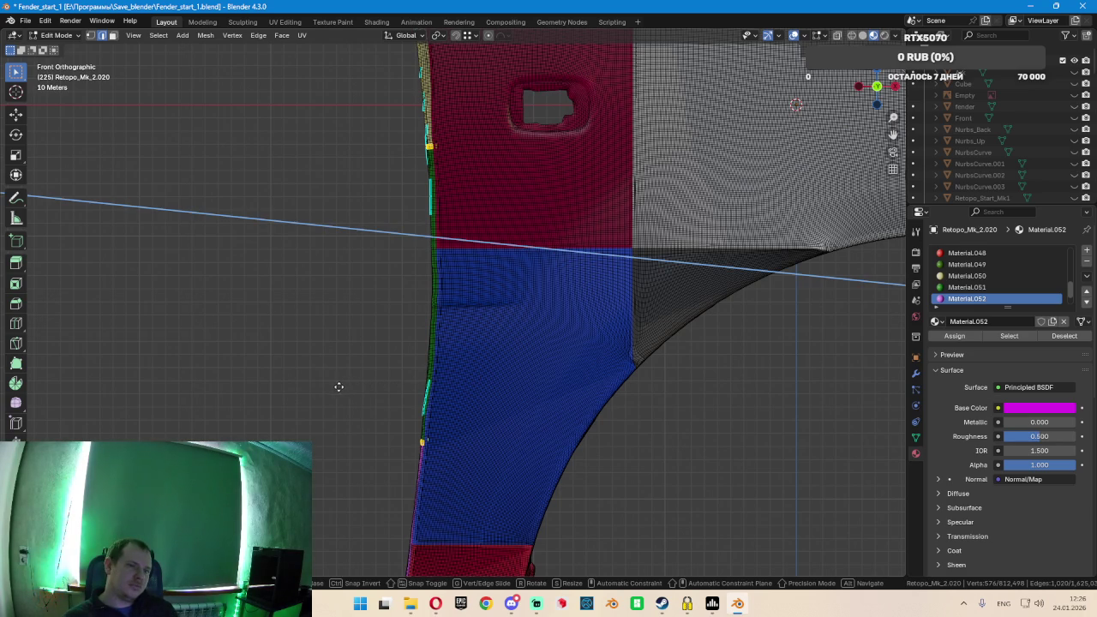
{"action": "key", "text": "x"}
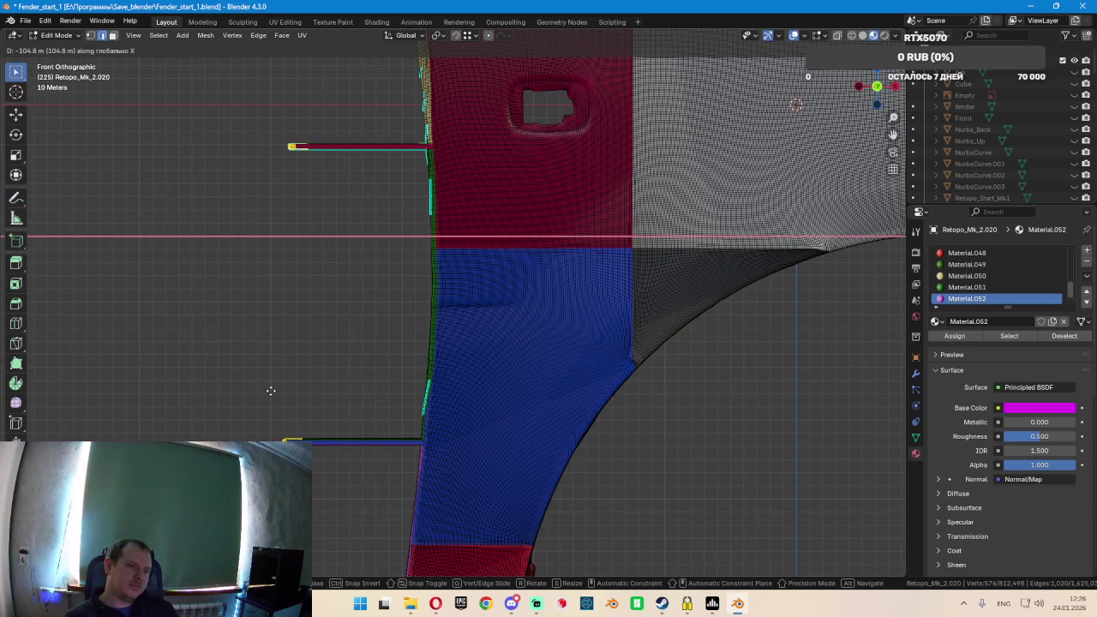
{"action": "key", "text": "Return"}
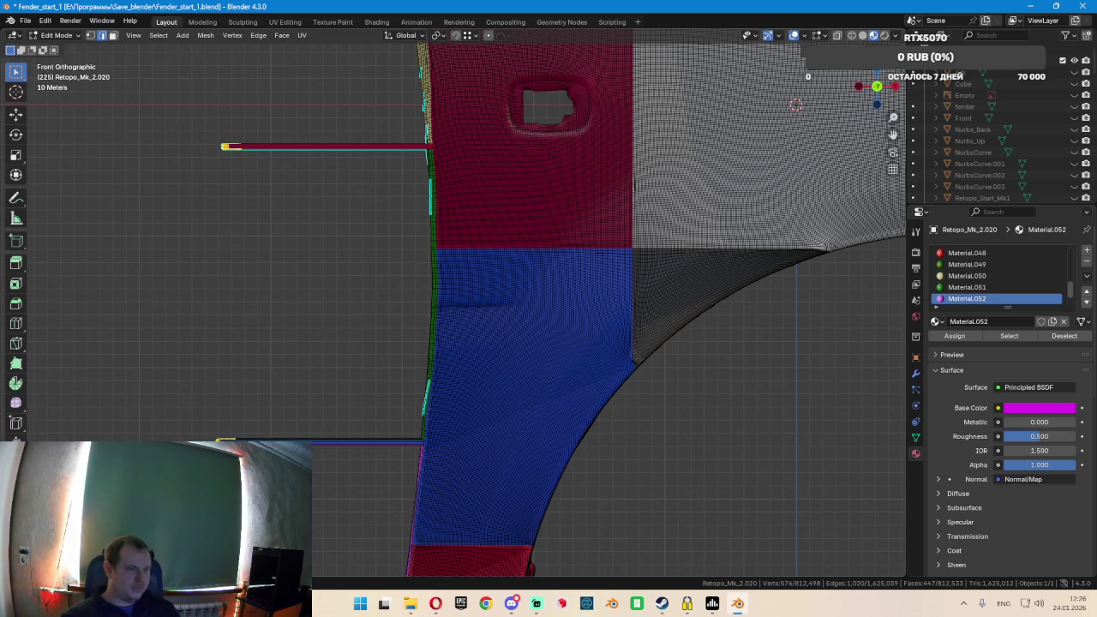
{"action": "key", "text": "ctrl+z"}
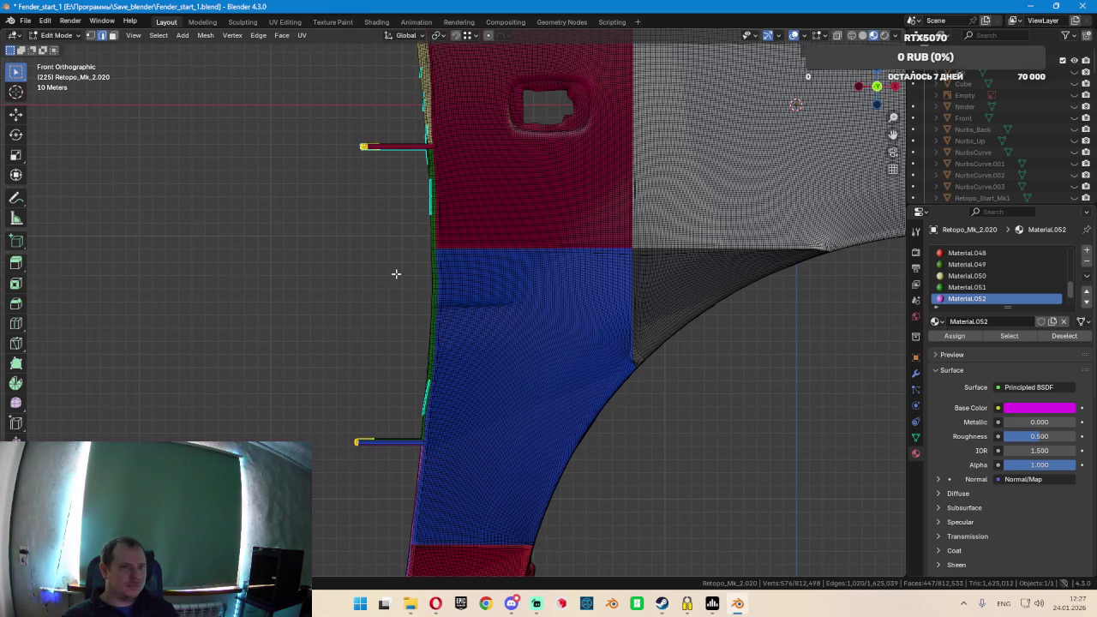
{"action": "scroll", "coordinate": [364, 313], "scroll_direction": "down", "scroll_amount": 2}
{"action": "scroll", "coordinate": [354, 334], "scroll_direction": "down", "scroll_amount": 2}
{"action": "middle_click_drag", "start_coordinate": [333, 352], "coordinate": [412, 349]}
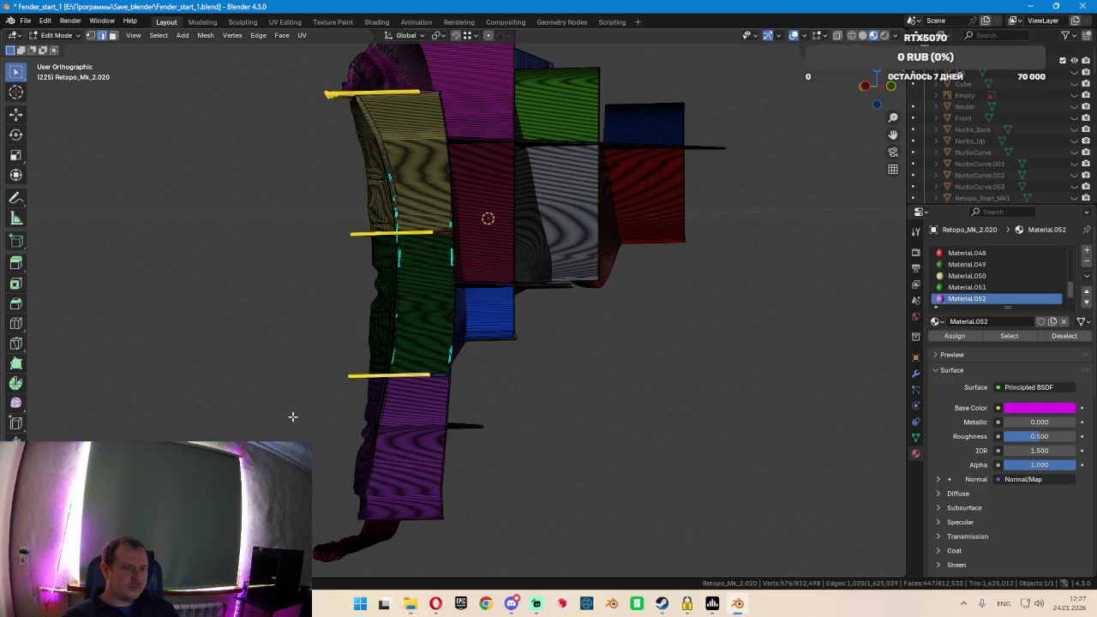
Slightly rescale the three flange strips protruding from the fender's edge
{"action": "key", "text": "s"}
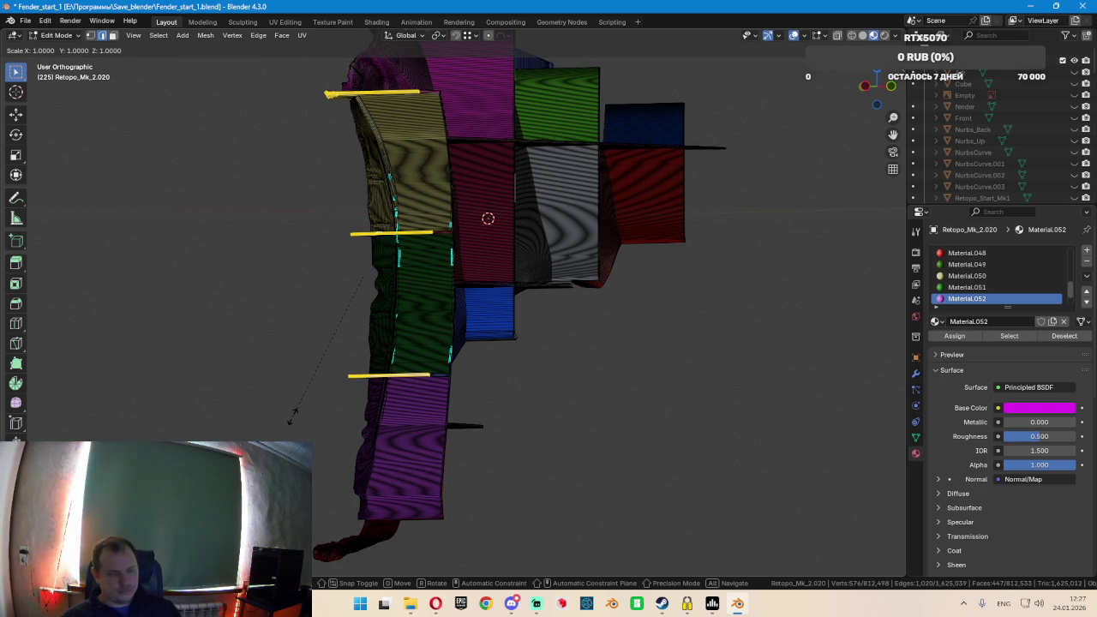
{"action": "left_click", "coordinate": [292, 417]}
{"action": "mouse_move", "coordinate": [291, 410]}
{"action": "middle_mouse_down"}
{"action": "mouse_move", "coordinate": [469, 374]}
{"action": "mouse_move", "coordinate": [573, 375]}
{"action": "mouse_move", "coordinate": [580, 401]}
{"action": "mouse_move", "coordinate": [436, 359]}
{"action": "mouse_move", "coordinate": [314, 400]}
{"action": "mouse_move", "coordinate": [254, 391]}
{"action": "mouse_move", "coordinate": [330, 346]}
{"action": "mouse_move", "coordinate": [463, 328]}
{"action": "mouse_move", "coordinate": [495, 310]}
{"action": "mouse_move", "coordinate": [505, 269]}
{"action": "mouse_move", "coordinate": [583, 234]}
{"action": "mouse_move", "coordinate": [465, 262]}
{"action": "mouse_move", "coordinate": [360, 311]}
{"action": "mouse_move", "coordinate": [416, 261]}
{"action": "middle_mouse_up"}
{"action": "scroll", "coordinate": [415, 261], "scroll_direction": "up", "scroll_amount": 6}
{"action": "scroll", "coordinate": [411, 257], "scroll_direction": "up", "scroll_amount": 4}
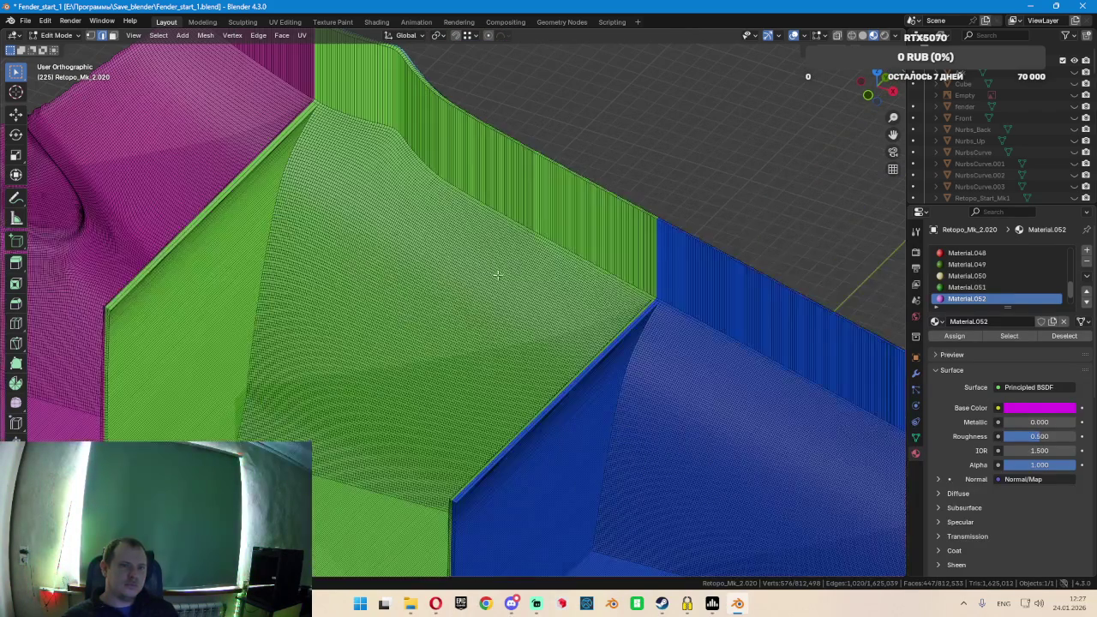
{"action": "middle_click_drag", "start_coordinate": [651, 304], "coordinate": [541, 311]}
{"action": "scroll", "coordinate": [541, 311], "scroll_direction": "down", "scroll_amount": 3}
{"action": "scroll", "coordinate": [536, 213], "scroll_direction": "down", "scroll_amount": 3}
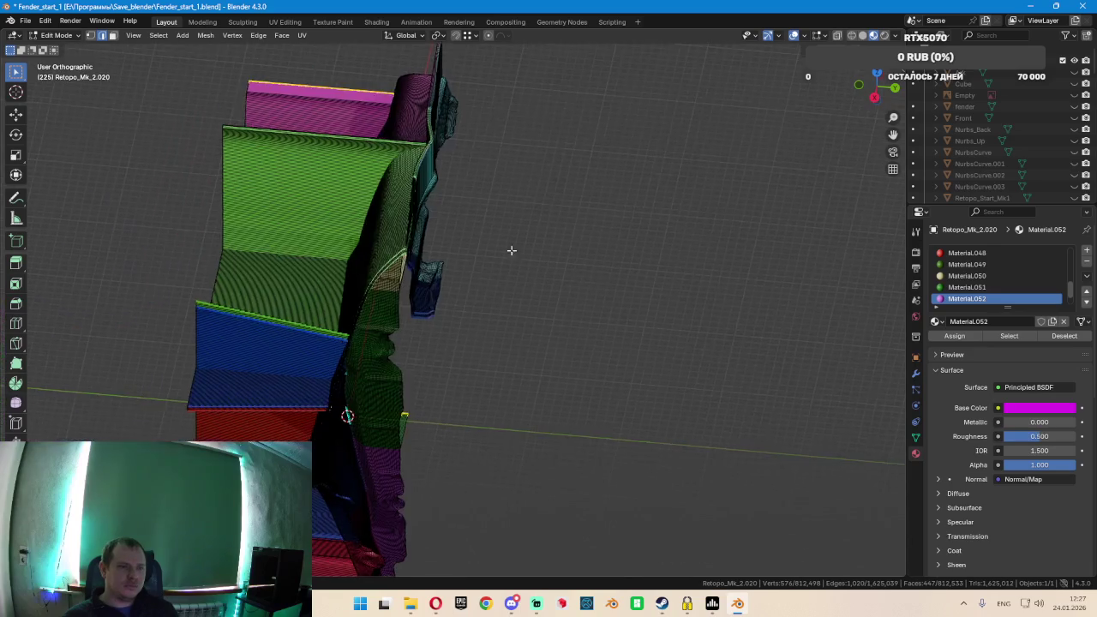
{"action": "scroll", "coordinate": [402, 352], "scroll_direction": "up", "scroll_amount": 4}
{"action": "mouse_move", "coordinate": [381, 379]}
{"action": "middle_mouse_down"}
{"action": "mouse_move", "coordinate": [423, 365]}
{"action": "mouse_move", "coordinate": [245, 325]}
{"action": "mouse_move", "coordinate": [151, 357]}
{"action": "mouse_move", "coordinate": [436, 183]}
{"action": "middle_mouse_up"}
{"action": "scroll", "coordinate": [350, 252], "scroll_direction": "down", "scroll_amount": 5}
{"action": "scroll", "coordinate": [303, 257], "scroll_direction": "up", "scroll_amount": 6}
{"action": "scroll", "coordinate": [314, 283], "scroll_direction": "up", "scroll_amount": 3}
{"action": "mouse_move", "coordinate": [412, 371]}
{"action": "middle_mouse_down"}
{"action": "mouse_move", "coordinate": [463, 352]}
{"action": "mouse_move", "coordinate": [653, 360]}
{"action": "mouse_move", "coordinate": [671, 300]}
{"action": "middle_mouse_up"}
{"action": "scroll", "coordinate": [671, 300], "scroll_direction": "up", "scroll_amount": 2}
{"action": "scroll", "coordinate": [671, 292], "scroll_direction": "up", "scroll_amount": 1}
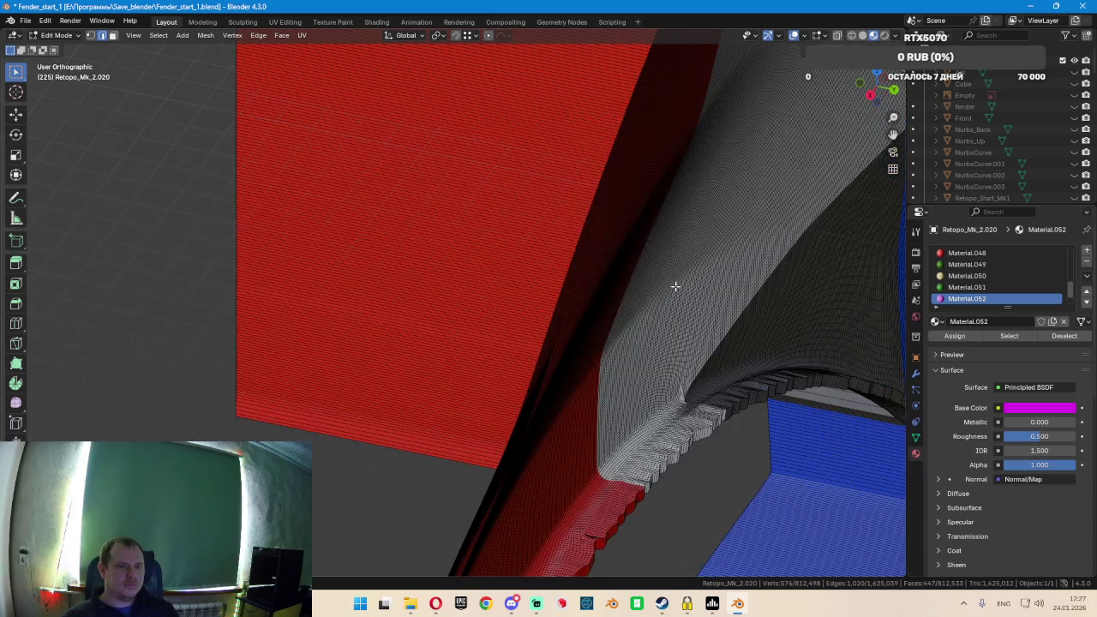
{"action": "scroll", "coordinate": [685, 279], "scroll_direction": "up", "scroll_amount": 1}
{"action": "scroll", "coordinate": [597, 338], "scroll_direction": "up", "scroll_amount": 2}
{"action": "scroll", "coordinate": [597, 338], "scroll_direction": "down", "scroll_amount": 4}
{"action": "scroll", "coordinate": [637, 294], "scroll_direction": "down", "scroll_amount": 2}
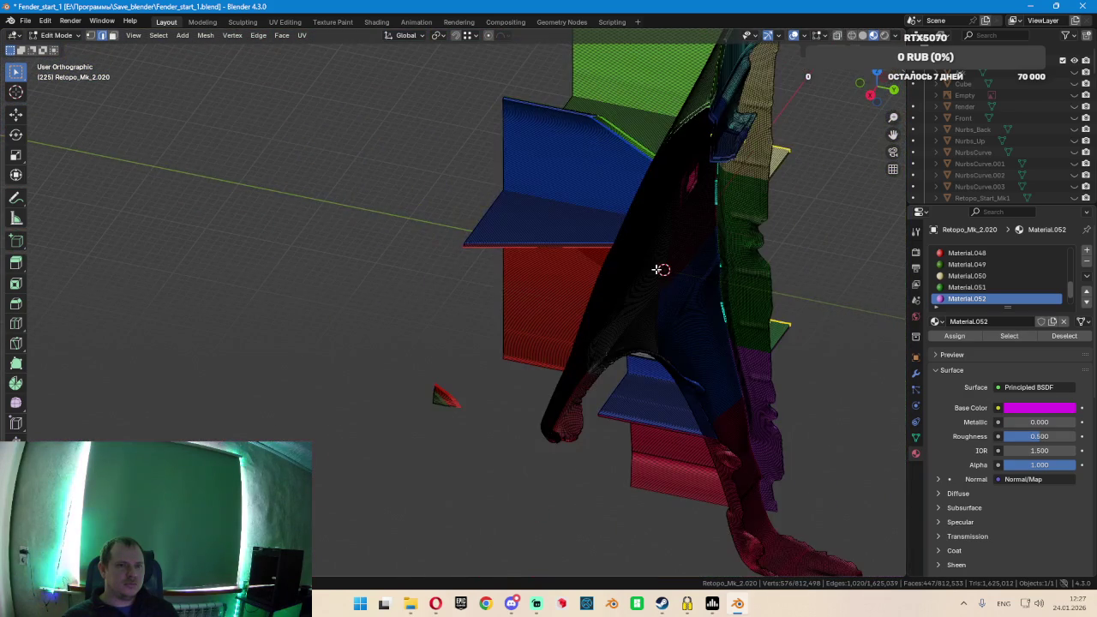
{"action": "mouse_move", "coordinate": [695, 242]}
{"action": "middle_mouse_down"}
{"action": "mouse_move", "coordinate": [570, 343]}
{"action": "mouse_move", "coordinate": [556, 367]}
{"action": "mouse_move", "coordinate": [505, 354]}
{"action": "middle_mouse_up"}
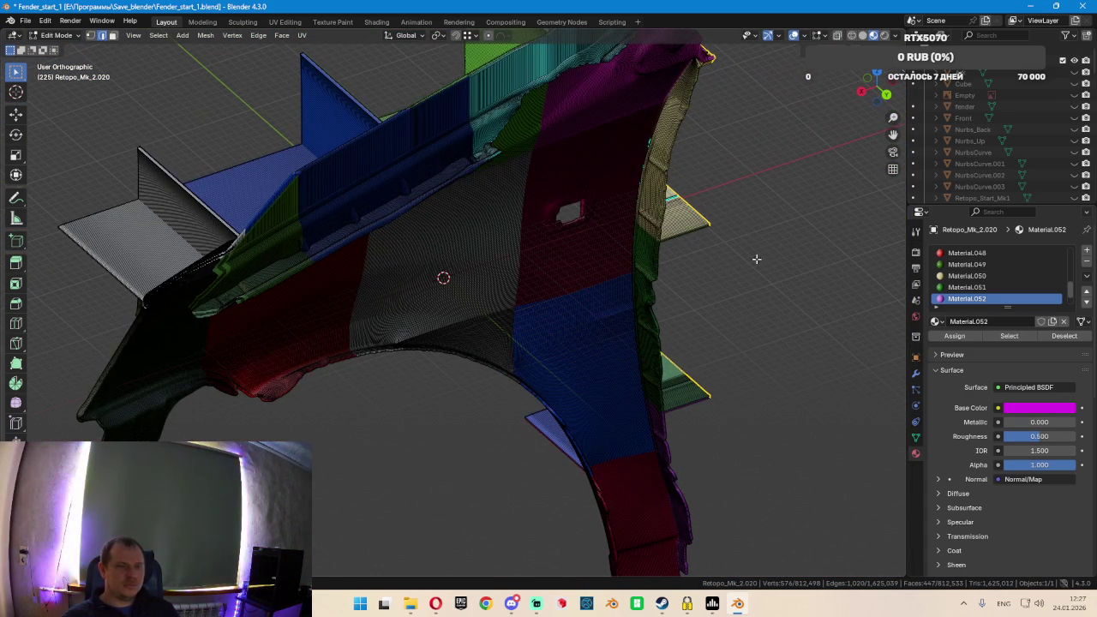
Raise the viewport Clip End from 1000 m to 10000 m in the sidebar's View settings
{"action": "key", "text": "n"}
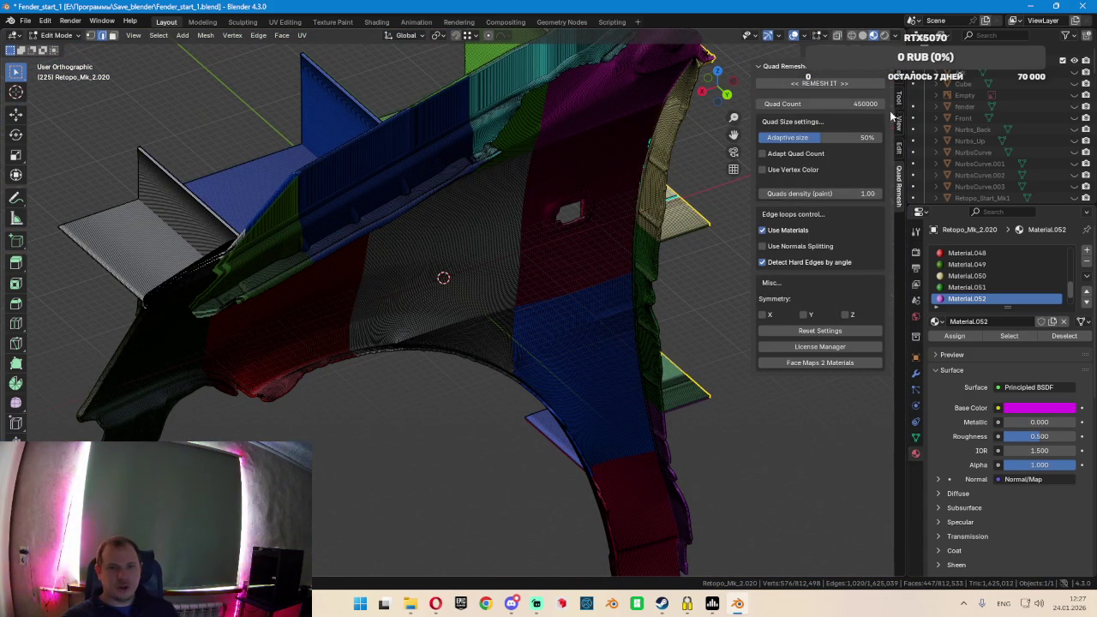
{"action": "left_click", "coordinate": [898, 121]}
{"action": "left_click", "coordinate": [849, 108]}
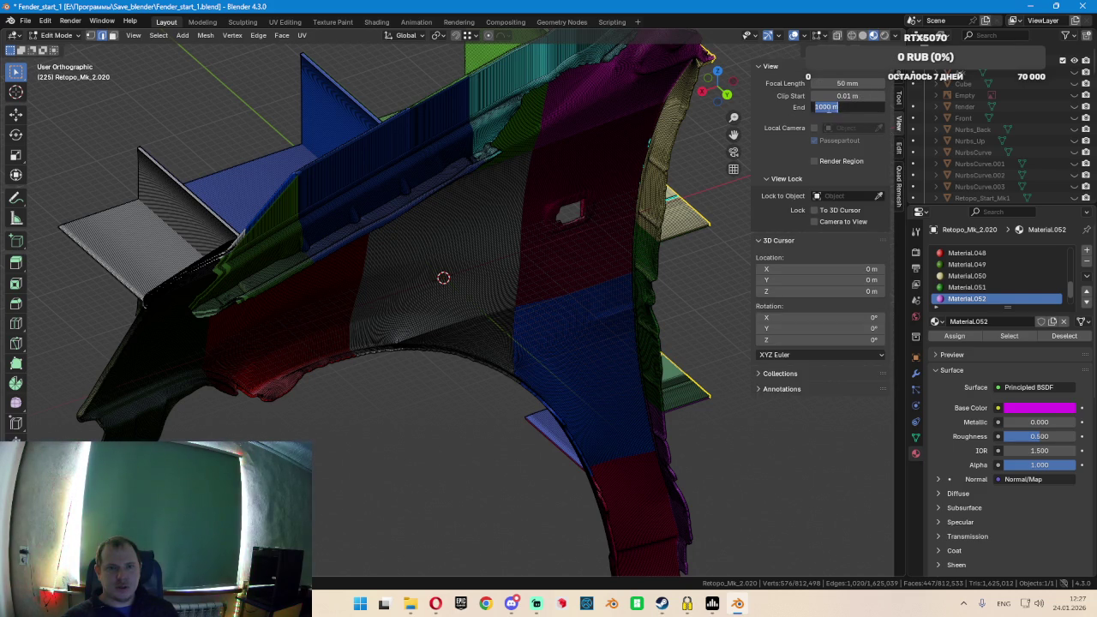
{"action": "key", "text": "Return"}
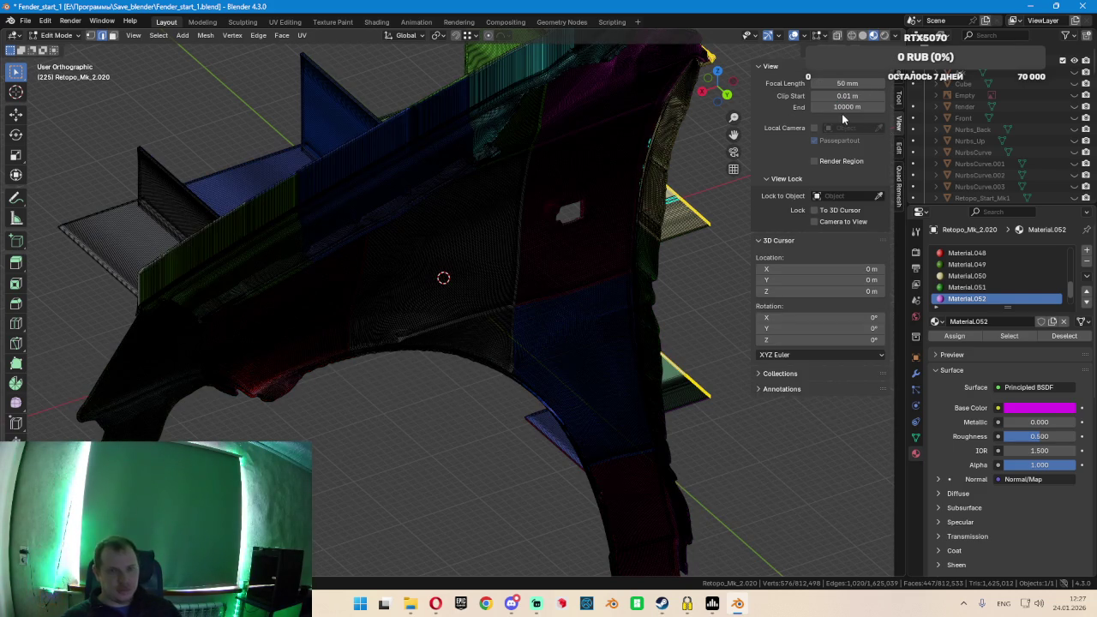
{"action": "mouse_move", "coordinate": [452, 245]}
{"action": "middle_mouse_down"}
{"action": "mouse_move", "coordinate": [482, 242]}
{"action": "mouse_move", "coordinate": [544, 265]}
{"action": "middle_mouse_up"}
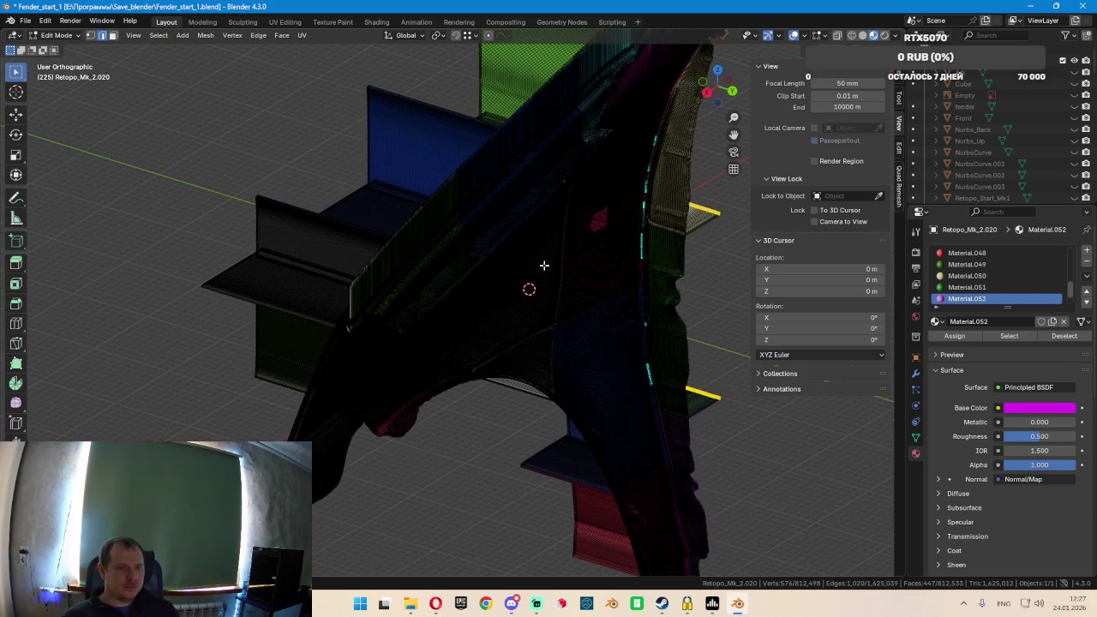
{"action": "key", "text": "n"}
{"action": "scroll", "coordinate": [411, 307], "scroll_direction": "up", "scroll_amount": 5}
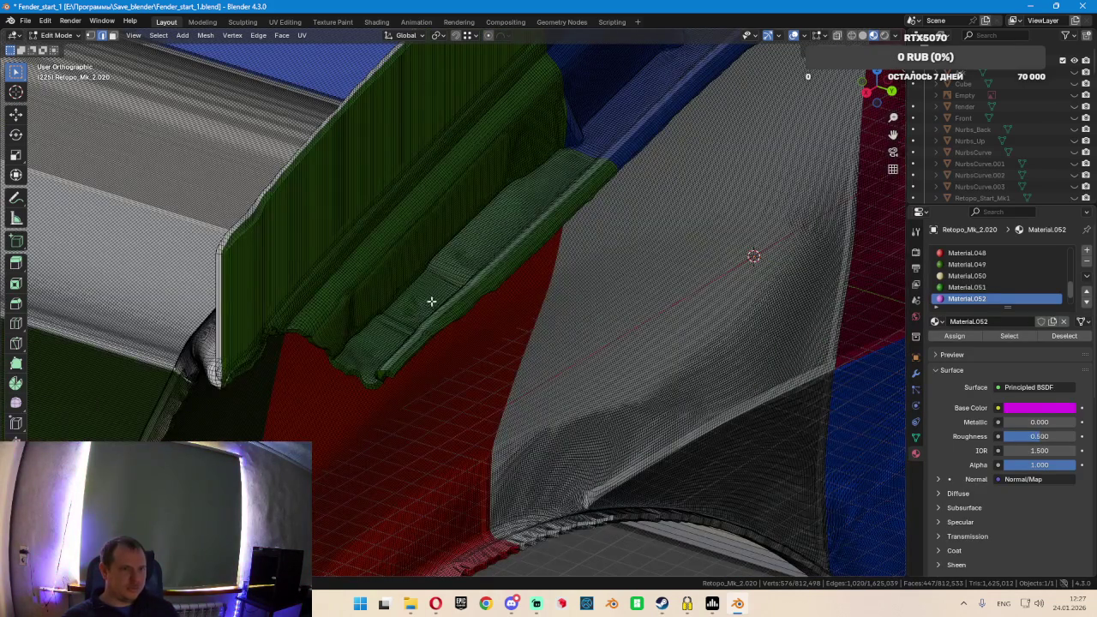
{"action": "mouse_move", "coordinate": [555, 227]}
{"action": "middle_mouse_down"}
{"action": "mouse_move", "coordinate": [565, 225]}
{"action": "mouse_move", "coordinate": [548, 236]}
{"action": "middle_mouse_up"}
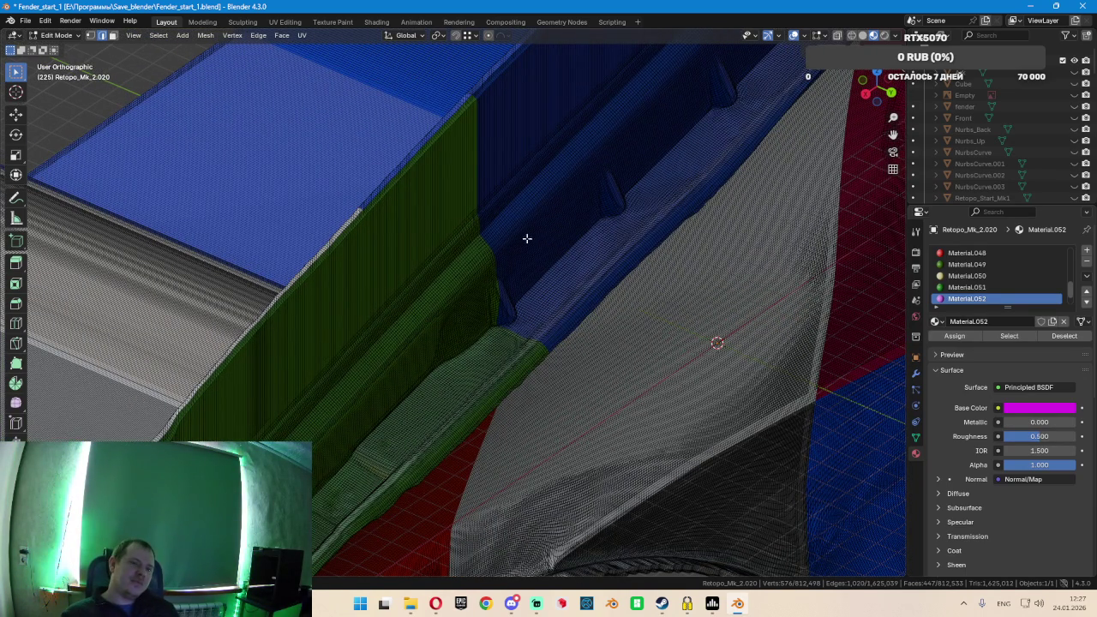
{"action": "scroll", "coordinate": [519, 301], "scroll_direction": "up", "scroll_amount": 4}
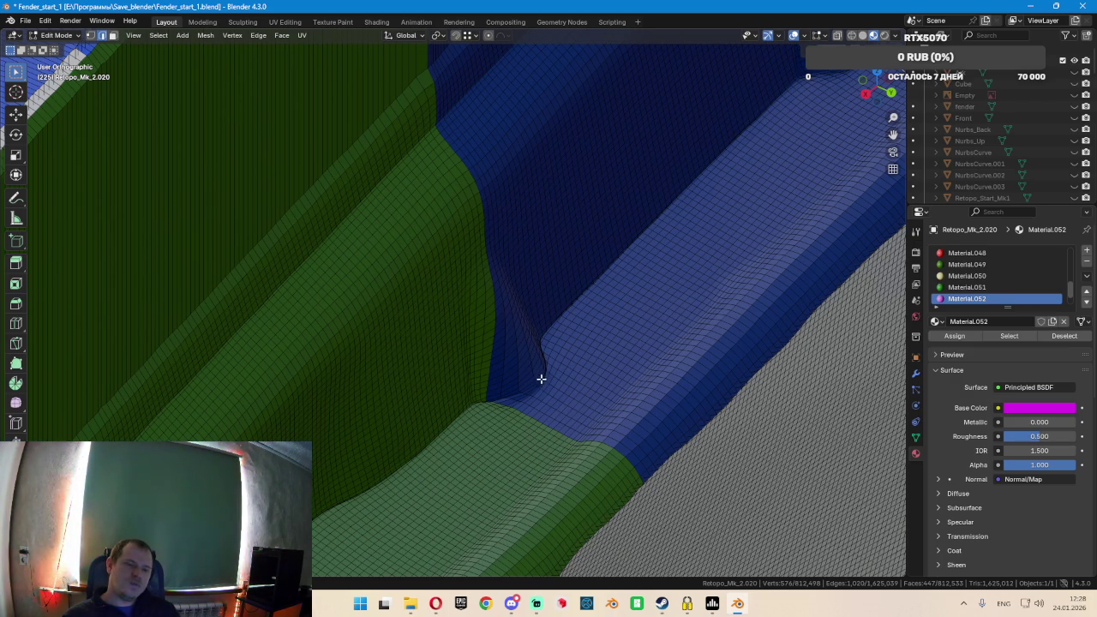
{"action": "scroll", "coordinate": [542, 380], "scroll_direction": "down", "scroll_amount": 3}
{"action": "scroll", "coordinate": [541, 379], "scroll_direction": "down", "scroll_amount": 3}
{"action": "mouse_move", "coordinate": [659, 363]}
{"action": "middle_mouse_down"}
{"action": "mouse_move", "coordinate": [619, 354]}
{"action": "mouse_move", "coordinate": [680, 468]}
{"action": "mouse_move", "coordinate": [577, 276]}
{"action": "mouse_move", "coordinate": [535, 444]}
{"action": "mouse_move", "coordinate": [585, 345]}
{"action": "mouse_move", "coordinate": [561, 355]}
{"action": "mouse_move", "coordinate": [533, 346]}
{"action": "middle_mouse_up"}
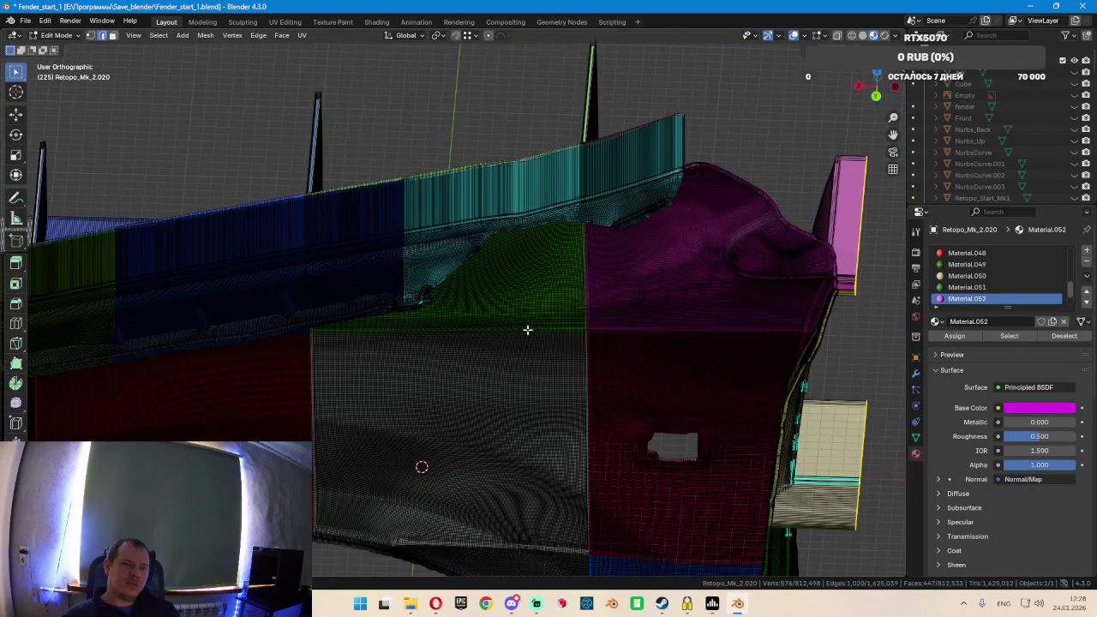
{"action": "scroll", "coordinate": [527, 329], "scroll_direction": "up", "scroll_amount": 3}
{"action": "scroll", "coordinate": [373, 232], "scroll_direction": "up", "scroll_amount": 3}
{"action": "mouse_move", "coordinate": [377, 290]}
{"action": "middle_mouse_down"}
{"action": "mouse_move", "coordinate": [450, 325]}
{"action": "mouse_move", "coordinate": [594, 340]}
{"action": "mouse_move", "coordinate": [779, 415]}
{"action": "mouse_move", "coordinate": [490, 281]}
{"action": "middle_mouse_up"}
{"action": "mouse_move", "coordinate": [567, 286]}
{"action": "middle_mouse_down"}
{"action": "mouse_move", "coordinate": [571, 321]}
{"action": "mouse_move", "coordinate": [735, 291]}
{"action": "mouse_move", "coordinate": [748, 270]}
{"action": "mouse_move", "coordinate": [773, 297]}
{"action": "mouse_move", "coordinate": [374, 272]}
{"action": "mouse_move", "coordinate": [417, 294]}
{"action": "mouse_move", "coordinate": [495, 272]}
{"action": "mouse_move", "coordinate": [440, 224]}
{"action": "mouse_move", "coordinate": [263, 279]}
{"action": "mouse_move", "coordinate": [350, 284]}
{"action": "middle_mouse_up"}
{"action": "scroll", "coordinate": [382, 269], "scroll_direction": "up", "scroll_amount": 3}
{"action": "key", "text": "Tab"}
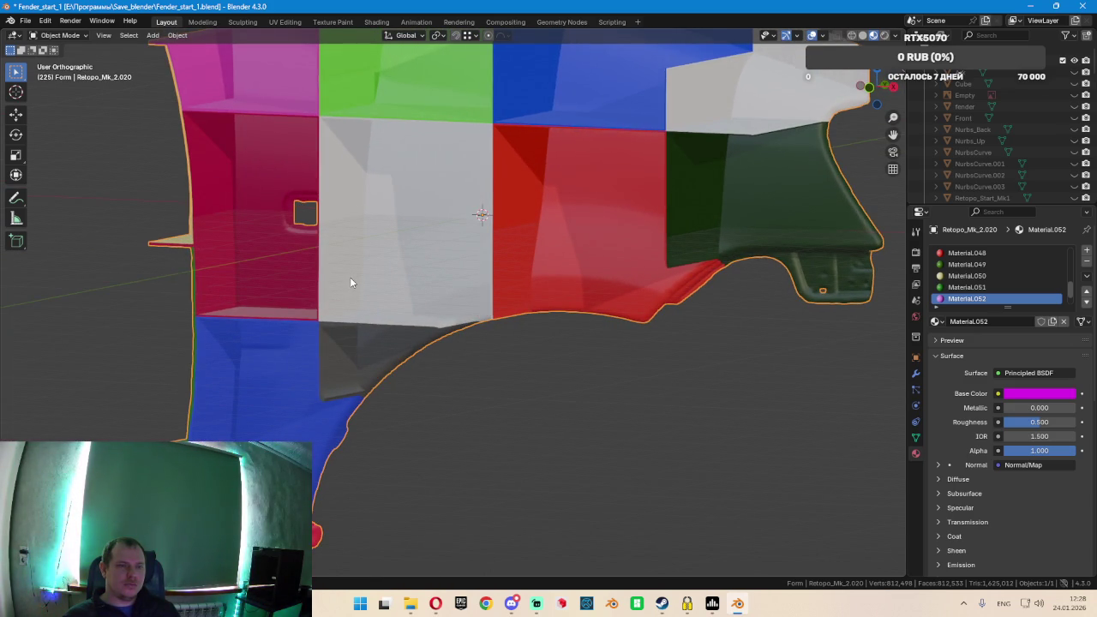
{"action": "key", "text": "Tab"}
{"action": "mouse_move", "coordinate": [380, 265]}
{"action": "middle_mouse_down"}
{"action": "mouse_move", "coordinate": [457, 259]}
{"action": "mouse_move", "coordinate": [483, 277]}
{"action": "mouse_move", "coordinate": [539, 274]}
{"action": "mouse_move", "coordinate": [321, 284]}
{"action": "mouse_move", "coordinate": [265, 274]}
{"action": "middle_mouse_up"}
{"action": "scroll", "coordinate": [357, 259], "scroll_direction": "up", "scroll_amount": 3}
{"action": "scroll", "coordinate": [357, 259], "scroll_direction": "up", "scroll_amount": 2}
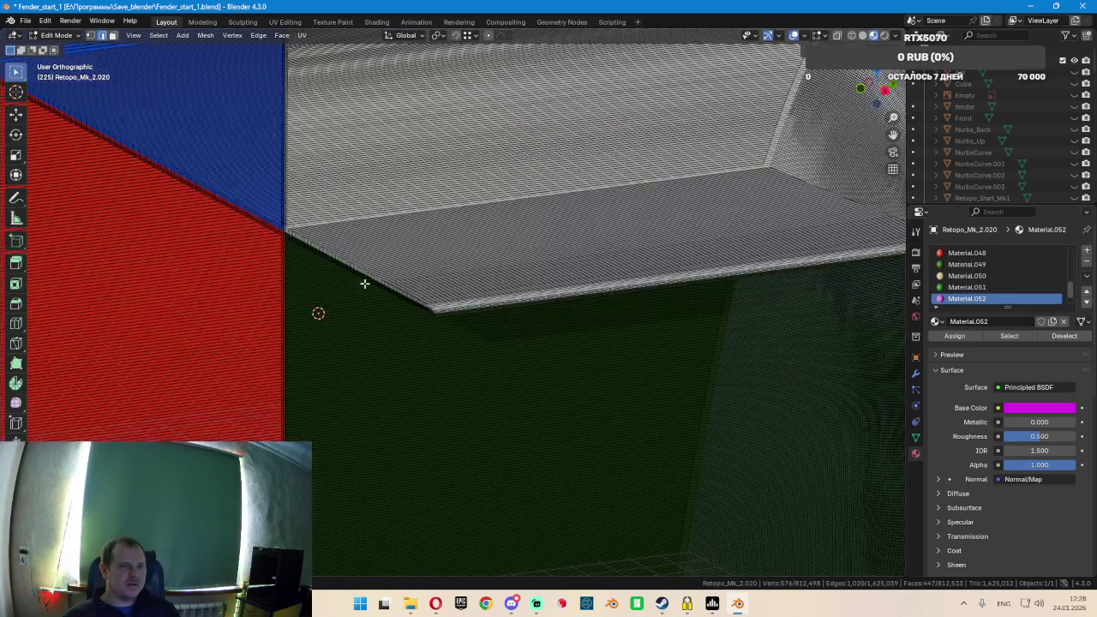
{"action": "scroll", "coordinate": [360, 281], "scroll_direction": "up", "scroll_amount": 2}
{"action": "scroll", "coordinate": [445, 310], "scroll_direction": "up", "scroll_amount": 2}
{"action": "scroll", "coordinate": [448, 314], "scroll_direction": "up", "scroll_amount": 1}
{"action": "left_click", "coordinate": [508, 315]}
{"action": "left_click", "coordinate": [508, 315], "text": "alt"}
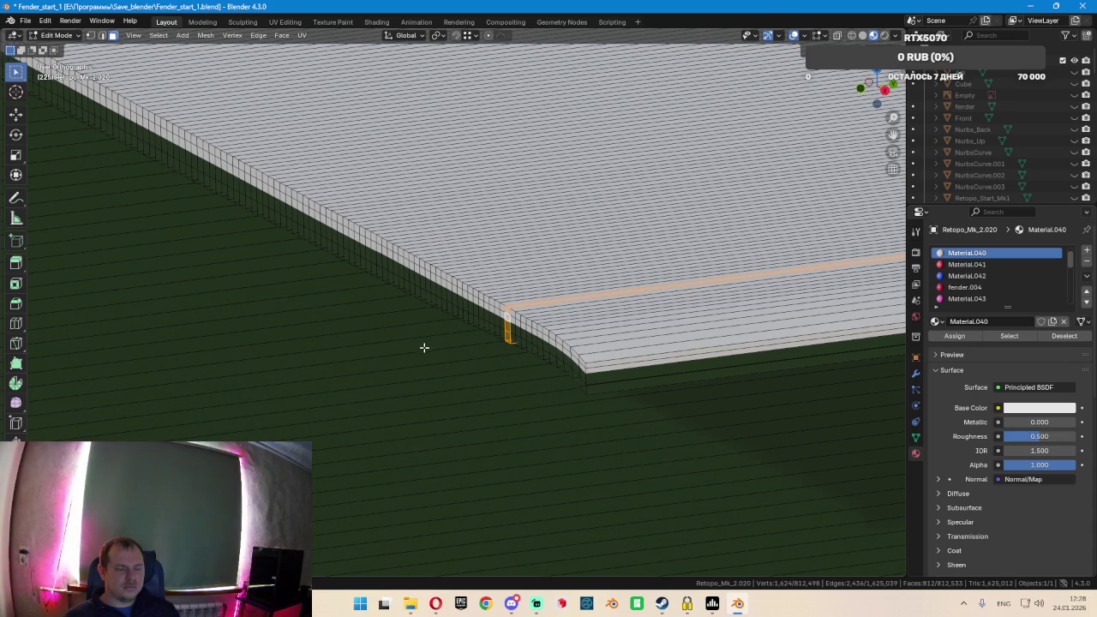
{"action": "key", "text": "ctrl+z"}
{"action": "scroll", "coordinate": [355, 414], "scroll_direction": "down", "scroll_amount": 3}
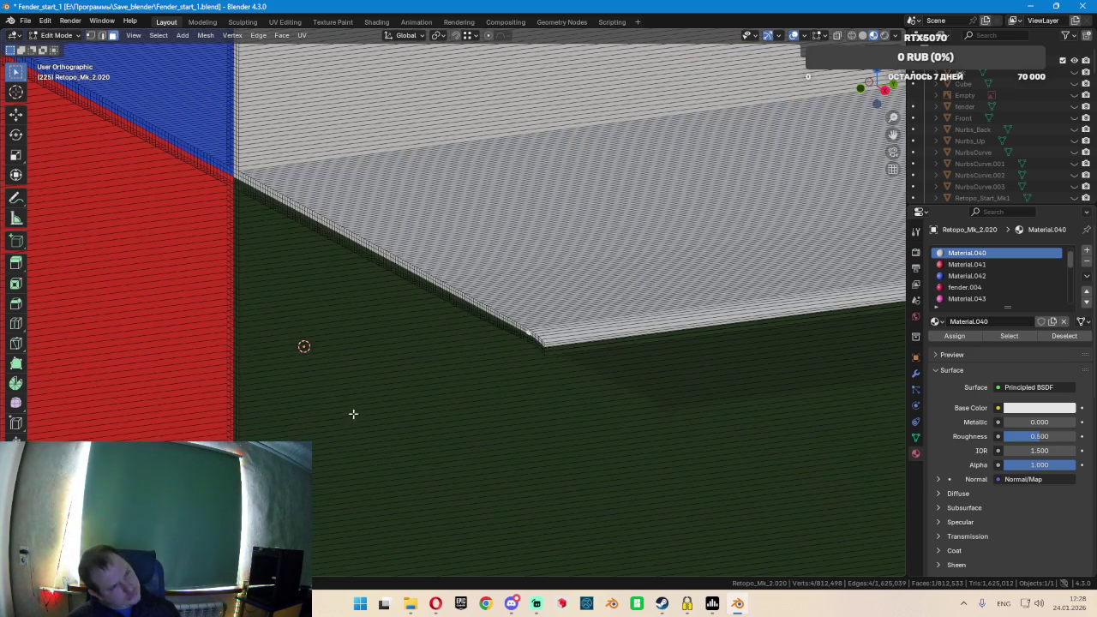
{"action": "scroll", "coordinate": [359, 399], "scroll_direction": "down", "scroll_amount": 5}
{"action": "scroll", "coordinate": [373, 383], "scroll_direction": "down", "scroll_amount": 5}
{"action": "mouse_move", "coordinate": [349, 373]}
{"action": "middle_mouse_down"}
{"action": "mouse_move", "coordinate": [411, 368]}
{"action": "mouse_move", "coordinate": [340, 365]}
{"action": "mouse_move", "coordinate": [617, 303]}
{"action": "mouse_move", "coordinate": [538, 306]}
{"action": "mouse_move", "coordinate": [617, 288]}
{"action": "mouse_move", "coordinate": [719, 324]}
{"action": "mouse_move", "coordinate": [575, 254]}
{"action": "middle_mouse_up"}
{"action": "scroll", "coordinate": [538, 307], "scroll_direction": "up", "scroll_amount": 3}
{"action": "scroll", "coordinate": [538, 306], "scroll_direction": "up", "scroll_amount": 2}
{"action": "scroll", "coordinate": [568, 284], "scroll_direction": "down", "scroll_amount": 4}
{"action": "scroll", "coordinate": [565, 291], "scroll_direction": "up", "scroll_amount": 4}
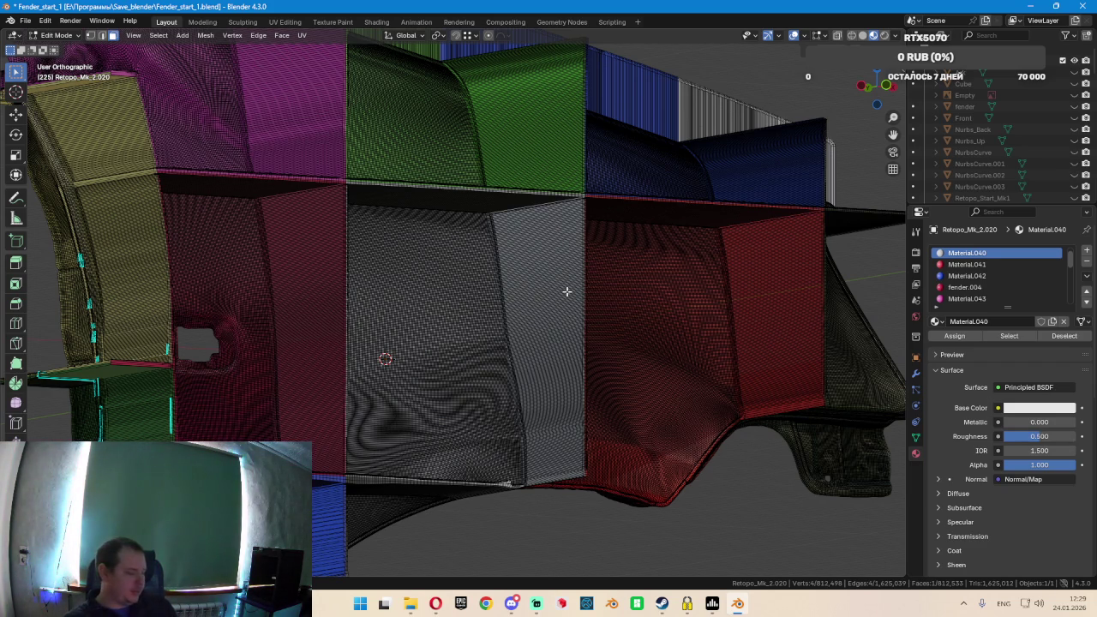
Switch to edge select mode and frame the coloured fender panels
{"action": "key", "text": "2"}
{"action": "middle_click_drag", "start_coordinate": [553, 291], "coordinate": [580, 300]}
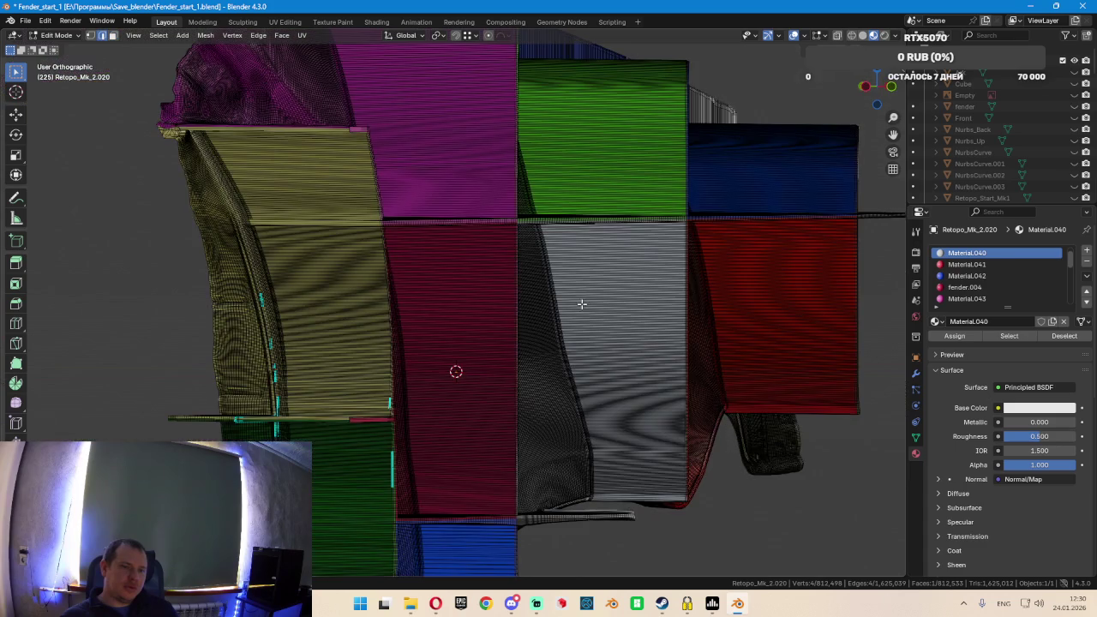
{"action": "scroll", "coordinate": [676, 314], "scroll_direction": "up", "scroll_amount": 3}
{"action": "scroll", "coordinate": [677, 313], "scroll_direction": "up", "scroll_amount": 2}
{"action": "scroll", "coordinate": [663, 313], "scroll_direction": "up", "scroll_amount": 1}
{"action": "scroll", "coordinate": [717, 311], "scroll_direction": "down", "scroll_amount": 2}
Add a vertical loop cut across the panels, slide it into place, and check it in right view
{"action": "key", "text": "ctrl+r"}
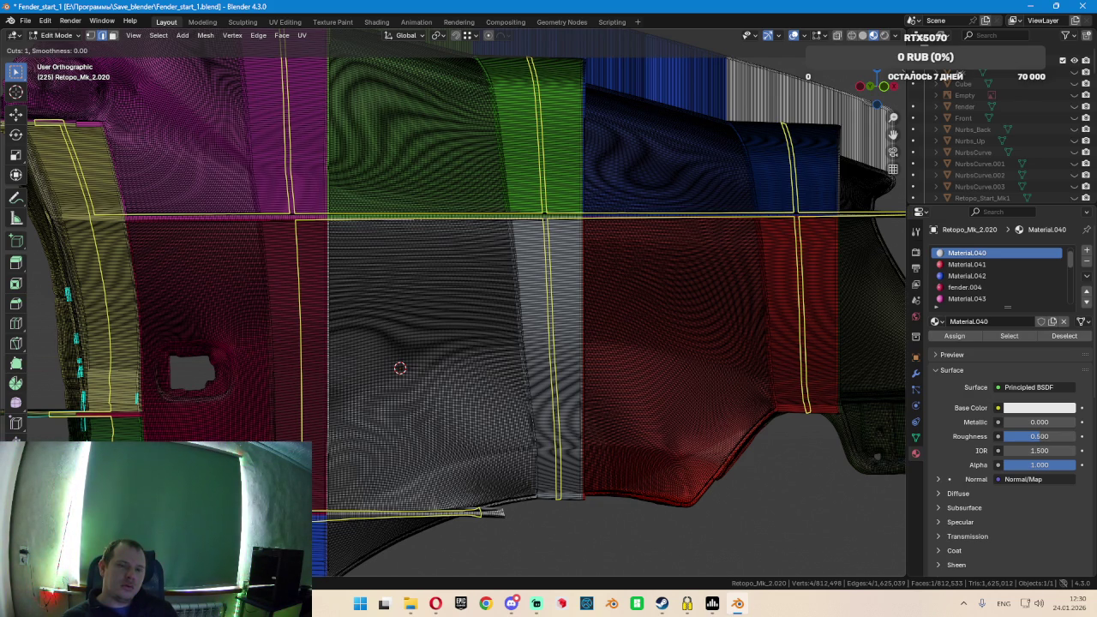
{"action": "left_click", "coordinate": [399, 367]}
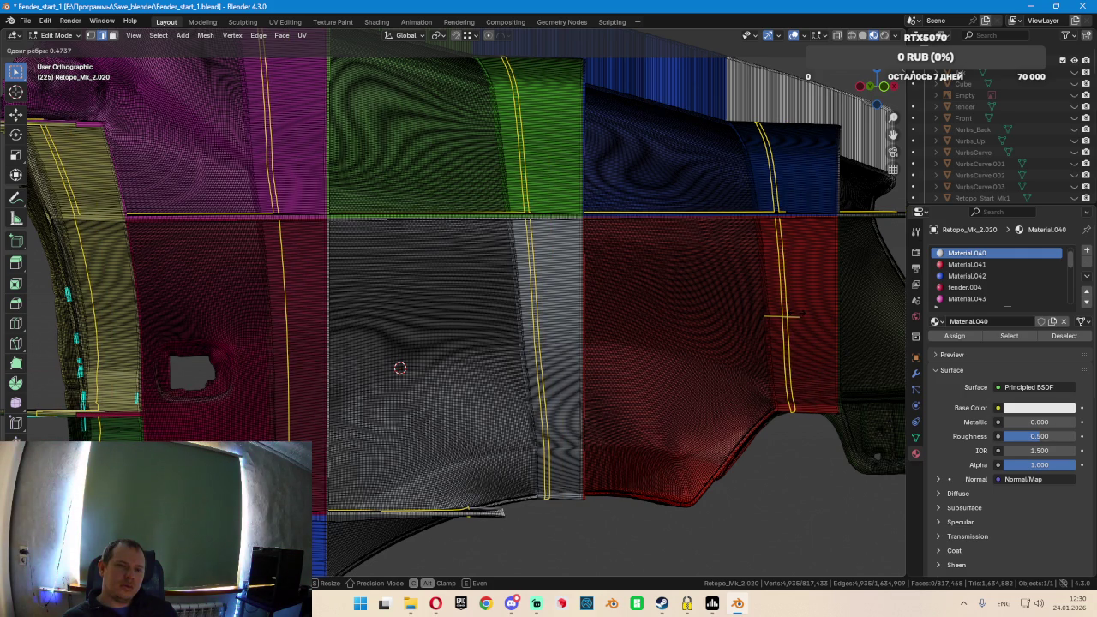
{"action": "left_click", "coordinate": [781, 316]}
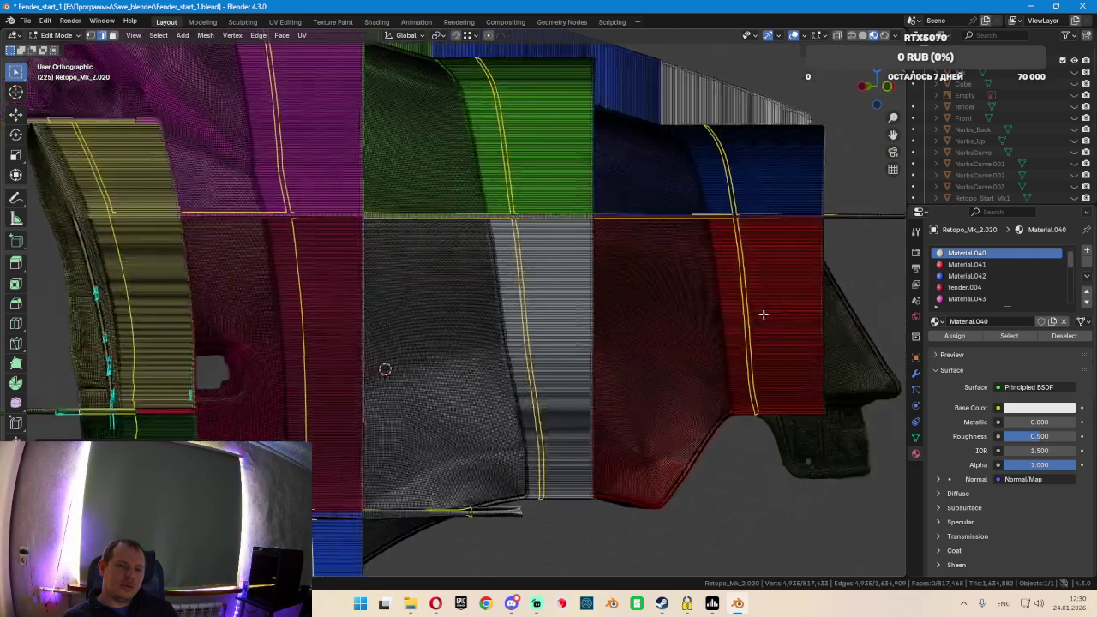
{"action": "middle_click_drag", "start_coordinate": [795, 315], "coordinate": [600, 368]}
{"action": "scroll", "coordinate": [532, 415], "scroll_direction": "up", "scroll_amount": 3}
{"action": "scroll", "coordinate": [531, 415], "scroll_direction": "down", "scroll_amount": 5}
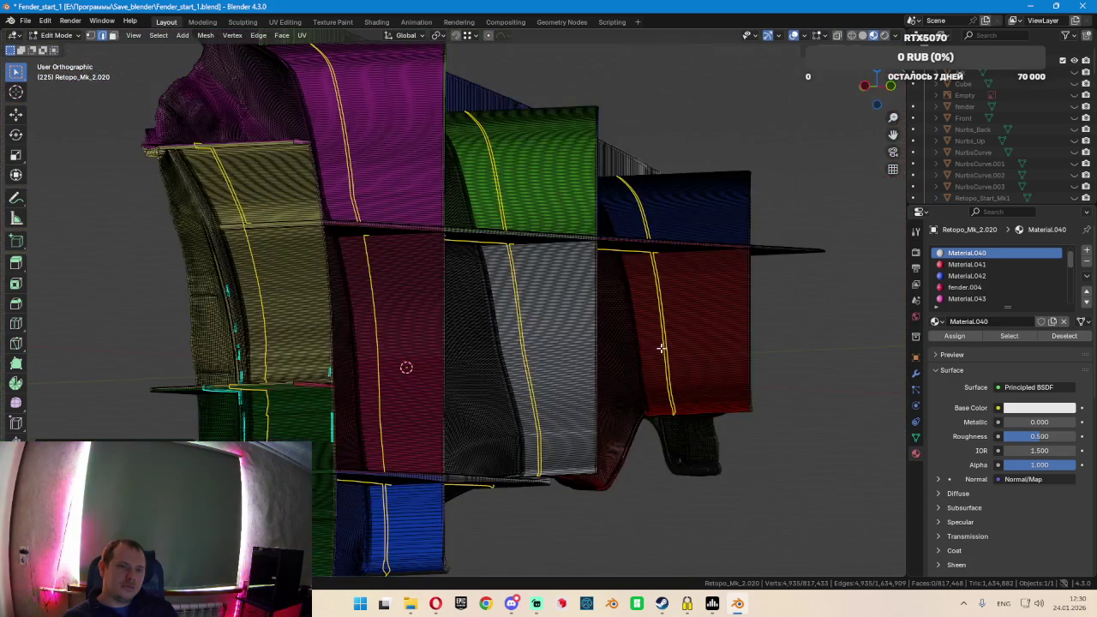
{"action": "key", "text": "KP_3"}
{"action": "scroll", "coordinate": [518, 328], "scroll_direction": "down", "scroll_amount": 2}
{"action": "scroll", "coordinate": [512, 323], "scroll_direction": "up", "scroll_amount": 2}
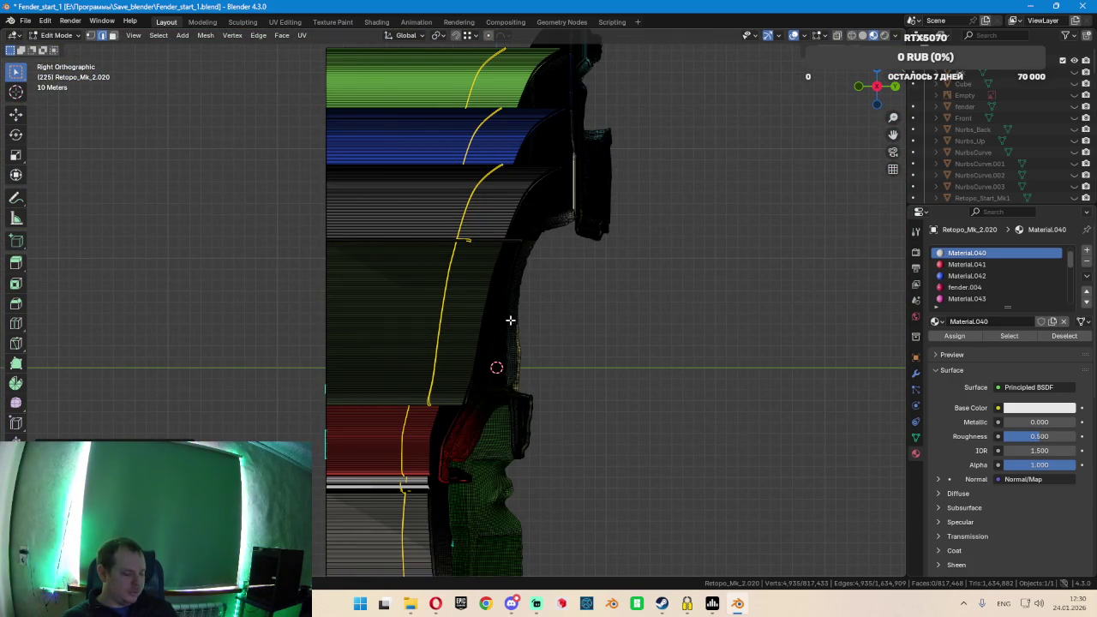
Flatten the curved edge loop to 0 along Y into a straight vertical line
{"action": "key", "text": "s"}
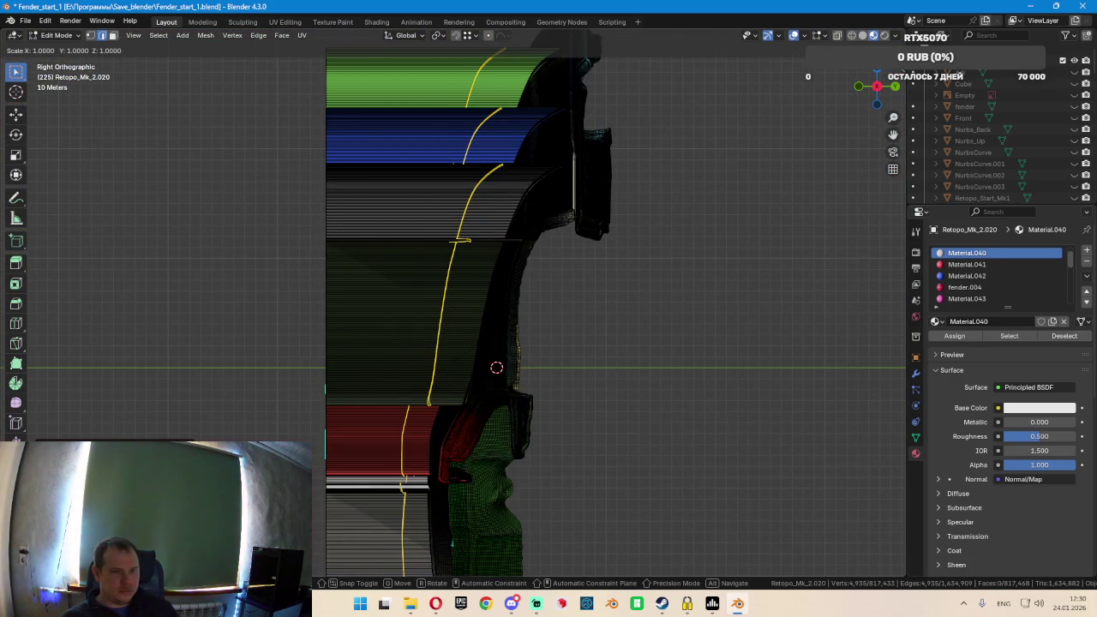
{"action": "key", "text": "y"}
{"action": "key", "text": "0"}
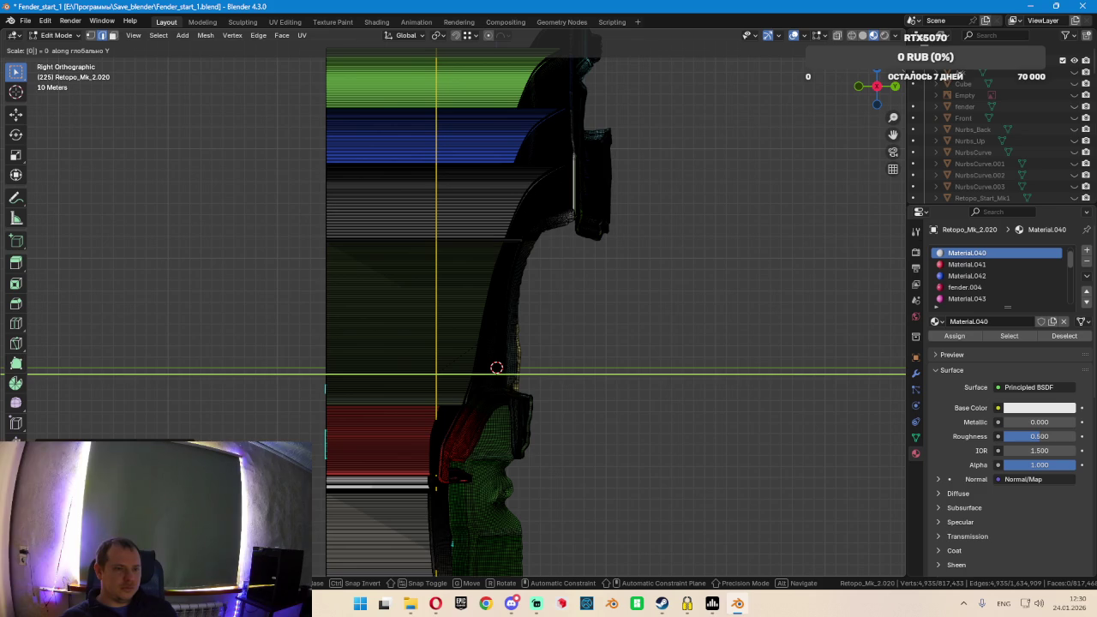
{"action": "key", "text": "Return"}
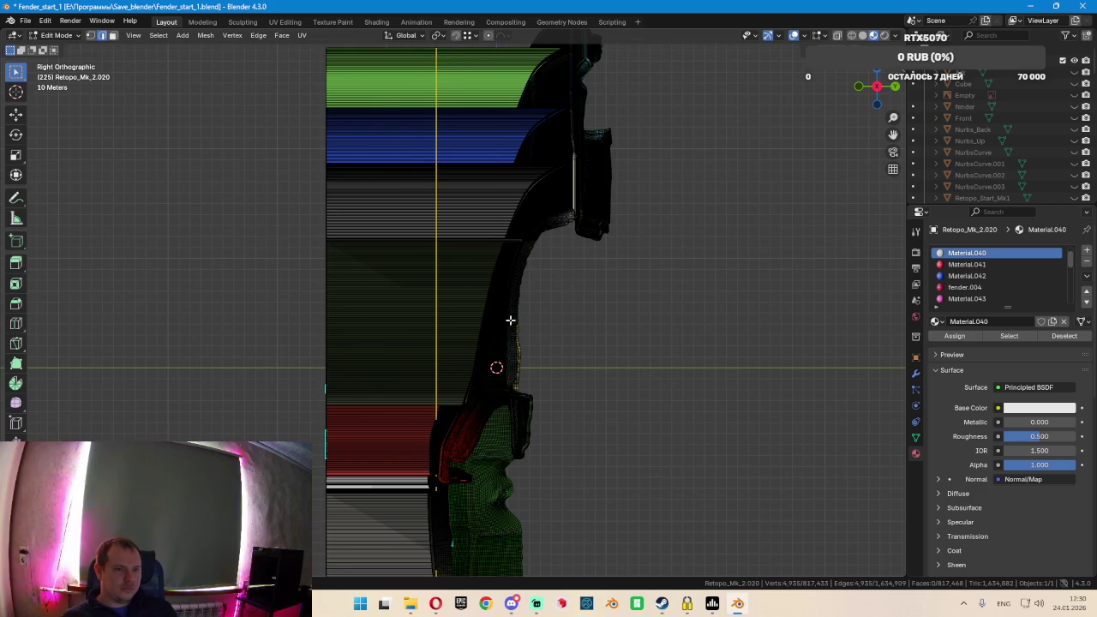
Edge-slide the straightened loop to a new spot along the panels
{"action": "key", "text": "g"}
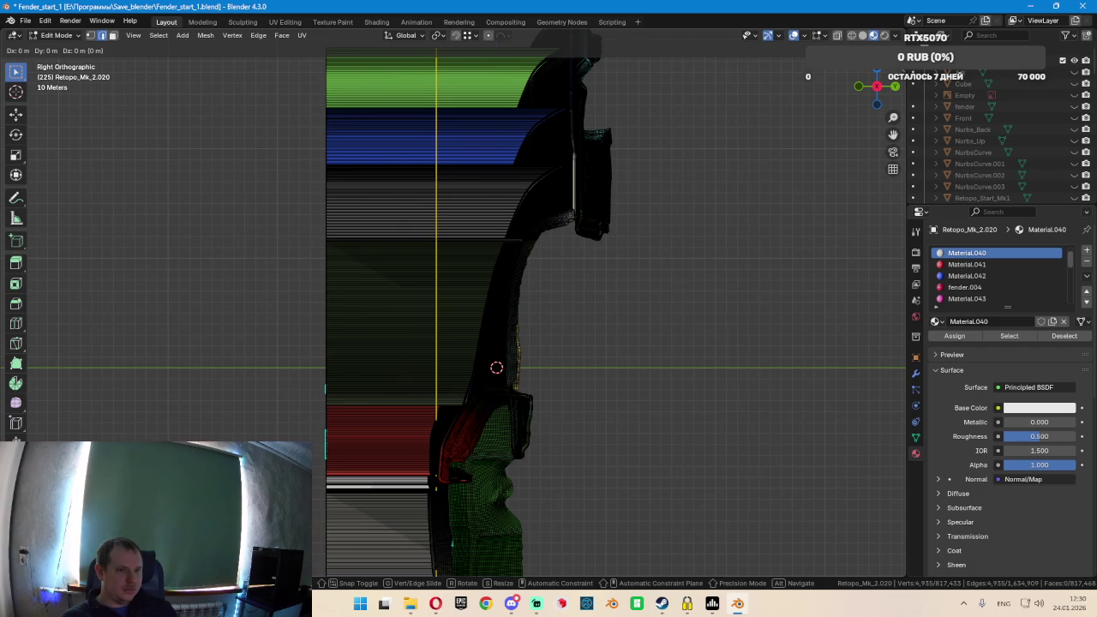
{"action": "key", "text": "g"}
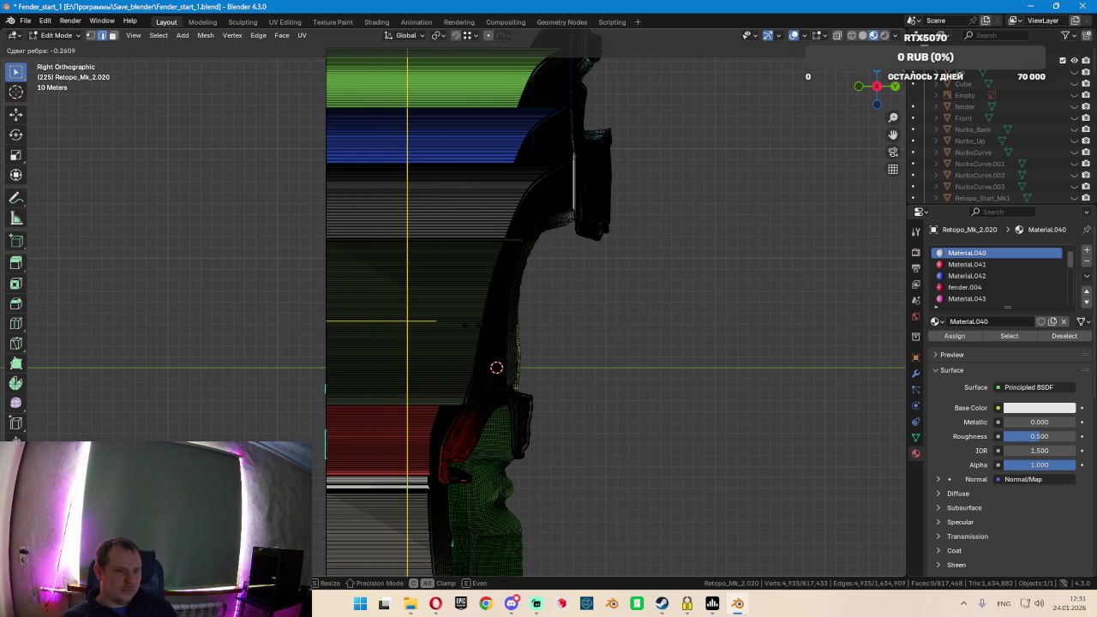
{"action": "left_click", "coordinate": [470, 325]}
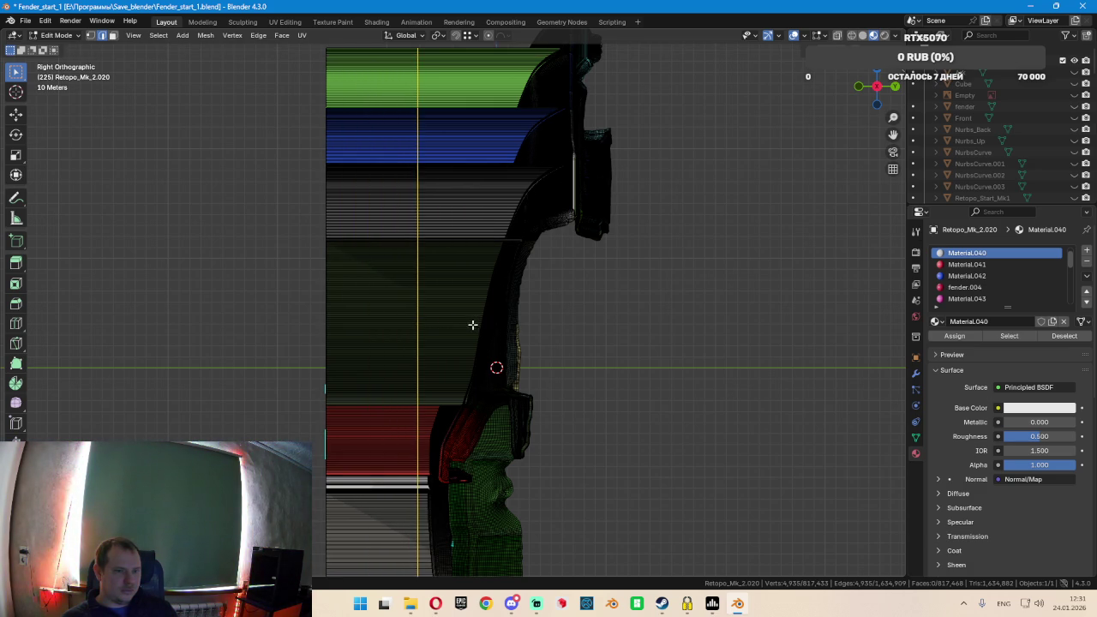
{"action": "scroll", "coordinate": [440, 369], "scroll_direction": "down", "scroll_amount": 3}
{"action": "middle_click_drag", "start_coordinate": [453, 453], "coordinate": [475, 260], "text": "shift"}
{"action": "scroll", "coordinate": [473, 325], "scroll_direction": "up", "scroll_amount": 3}
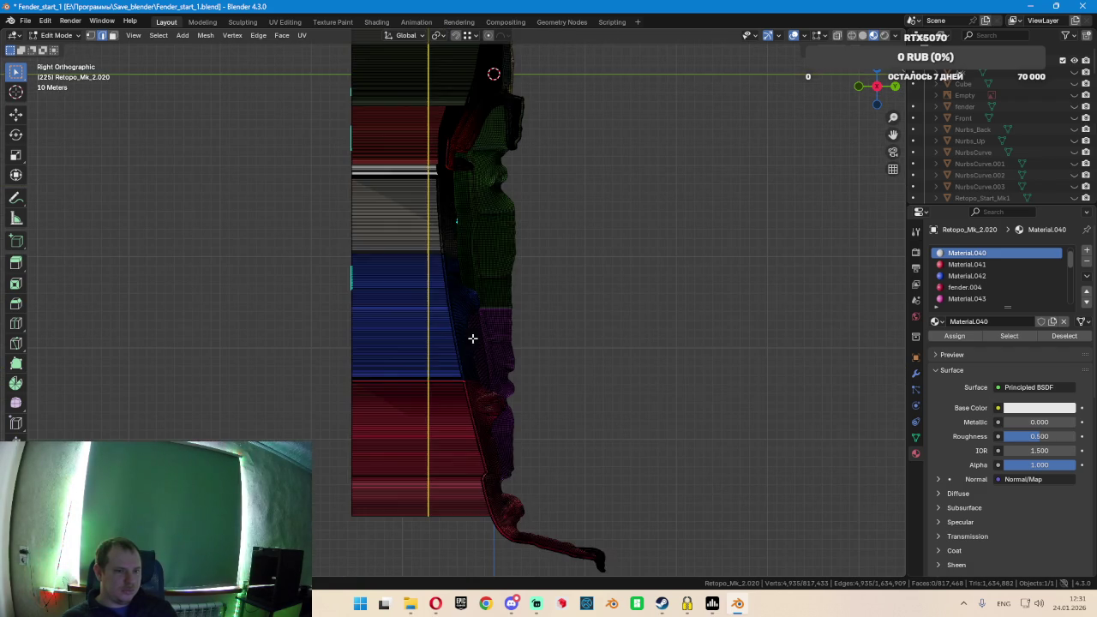
{"action": "scroll", "coordinate": [463, 324], "scroll_direction": "up", "scroll_amount": 2}
{"action": "mouse_move", "coordinate": [425, 411]}
{"action": "middle_mouse_down"}
{"action": "mouse_move", "coordinate": [431, 357]}
{"action": "mouse_move", "coordinate": [465, 350]}
{"action": "mouse_move", "coordinate": [454, 349]}
{"action": "mouse_move", "coordinate": [462, 372]}
{"action": "mouse_move", "coordinate": [555, 239]}
{"action": "mouse_move", "coordinate": [599, 269]}
{"action": "mouse_move", "coordinate": [658, 351]}
{"action": "mouse_move", "coordinate": [648, 367]}
{"action": "mouse_move", "coordinate": [465, 354]}
{"action": "mouse_move", "coordinate": [479, 326]}
{"action": "mouse_move", "coordinate": [468, 365]}
{"action": "mouse_move", "coordinate": [452, 362]}
{"action": "mouse_move", "coordinate": [435, 348]}
{"action": "mouse_move", "coordinate": [437, 311]}
{"action": "middle_mouse_up"}
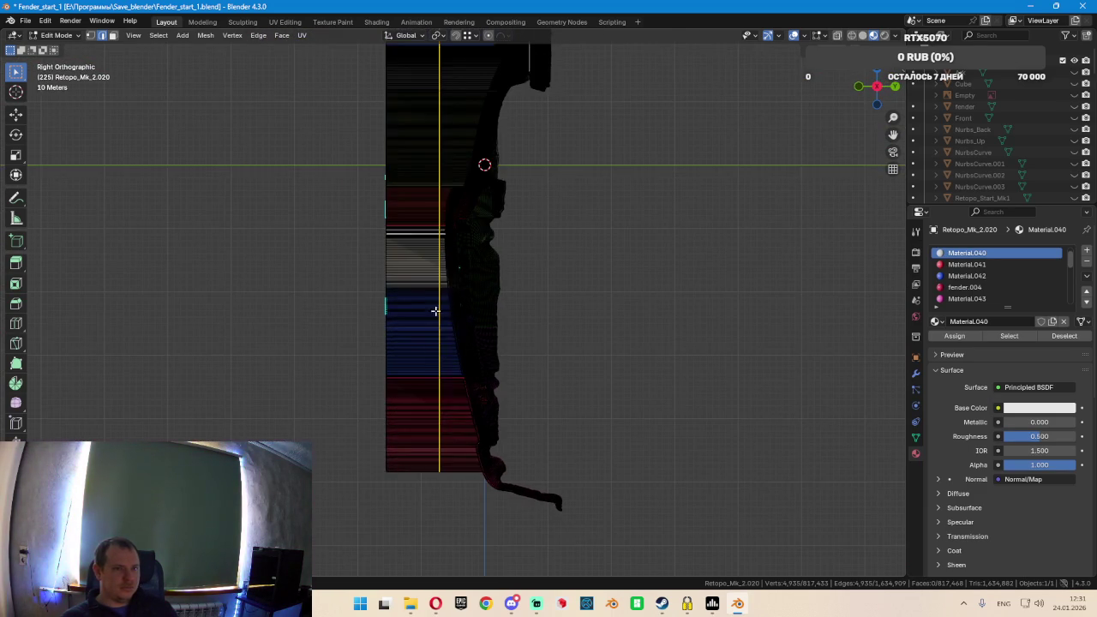
Switch the fender to a see-through wireframe display
{"action": "key", "text": "shift+z"}
{"action": "scroll", "coordinate": [432, 298], "scroll_direction": "down", "scroll_amount": 1}
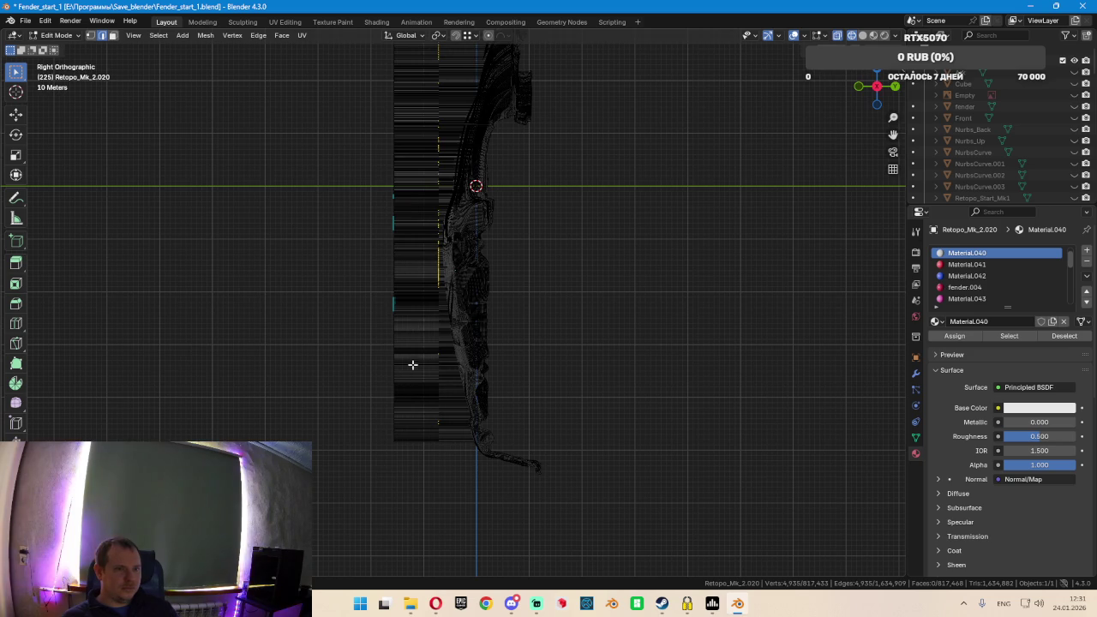
{"action": "scroll", "coordinate": [412, 360], "scroll_direction": "up", "scroll_amount": 2}
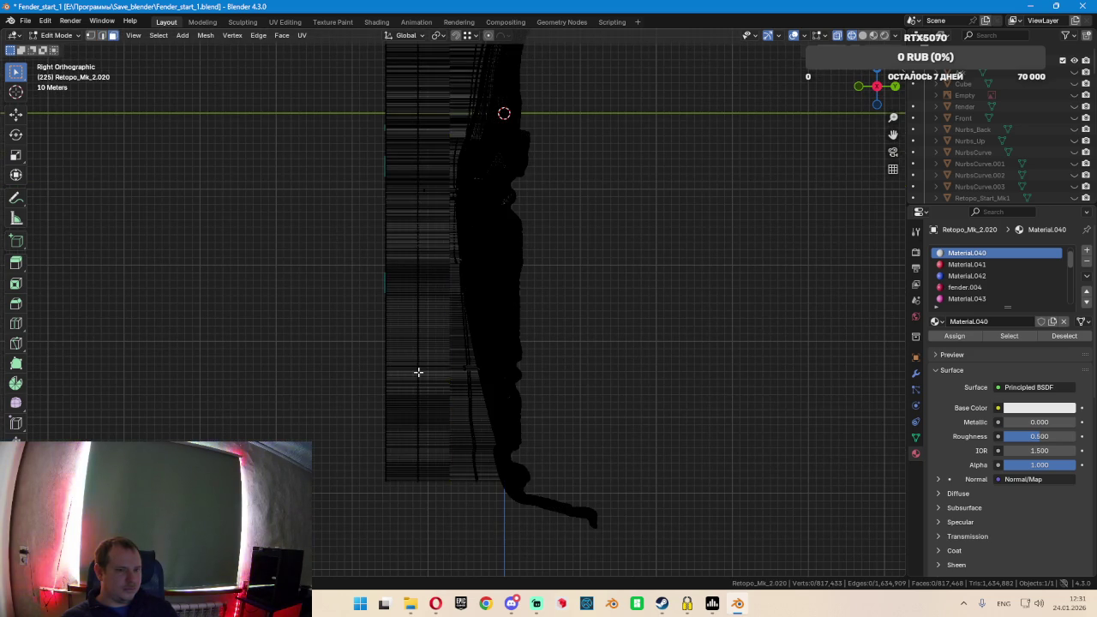
{"action": "scroll", "coordinate": [411, 377], "scroll_direction": "down", "scroll_amount": 2}
{"action": "scroll", "coordinate": [403, 383], "scroll_direction": "up", "scroll_amount": 3}
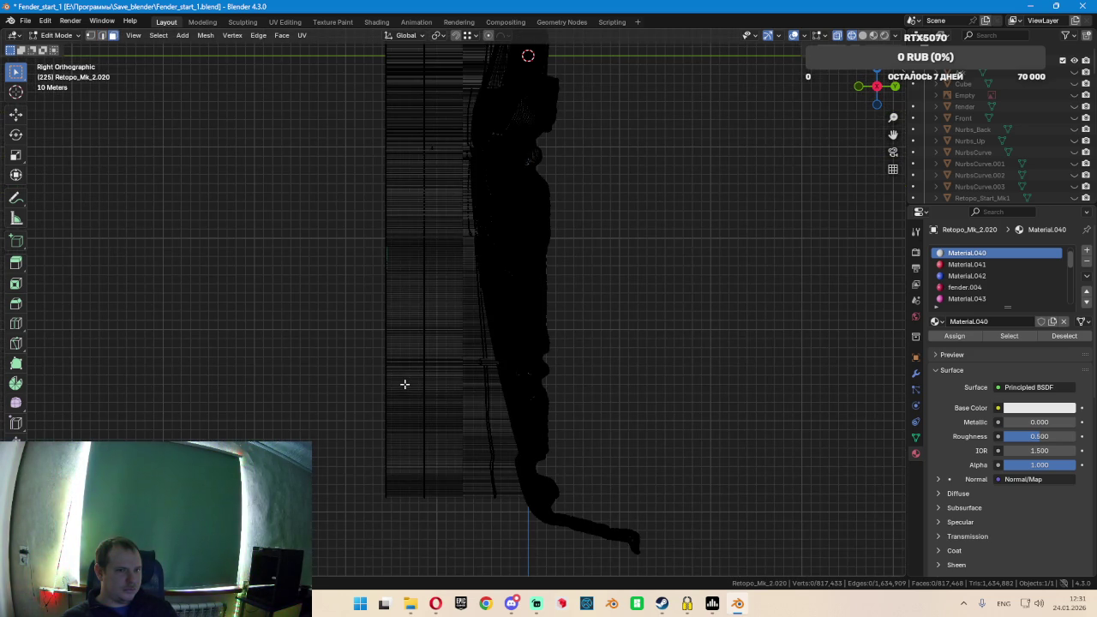
Circle-select a column of faces from the bottom of the panel up to the top
{"action": "key", "text": "c"}
{"action": "left_click_drag", "start_coordinate": [421, 502], "coordinate": [421, 366]}
{"action": "left_click_drag", "start_coordinate": [418, 289], "coordinate": [417, 182]}
{"action": "middle_click_drag", "start_coordinate": [416, 182], "coordinate": [388, 412], "text": "shift"}
{"action": "left_click_drag", "start_coordinate": [393, 399], "coordinate": [388, 210]}
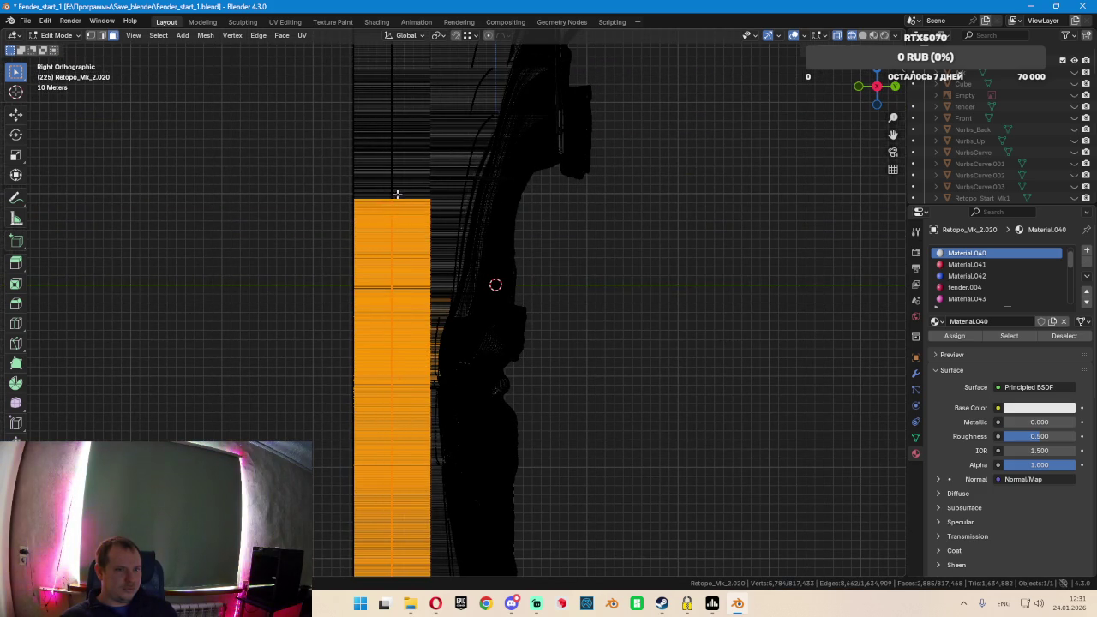
{"action": "middle_click_drag", "start_coordinate": [398, 194], "coordinate": [376, 333], "text": "shift"}
{"action": "left_click_drag", "start_coordinate": [374, 332], "coordinate": [374, 154]}
{"action": "mouse_move", "coordinate": [370, 185]}
{"action": "middle_mouse_down"}
{"action": "mouse_move", "coordinate": [435, 368]}
{"action": "mouse_move", "coordinate": [372, 450]}
{"action": "mouse_move", "coordinate": [412, 424]}
{"action": "mouse_move", "coordinate": [522, 406]}
{"action": "mouse_move", "coordinate": [509, 394]}
{"action": "middle_mouse_up"}
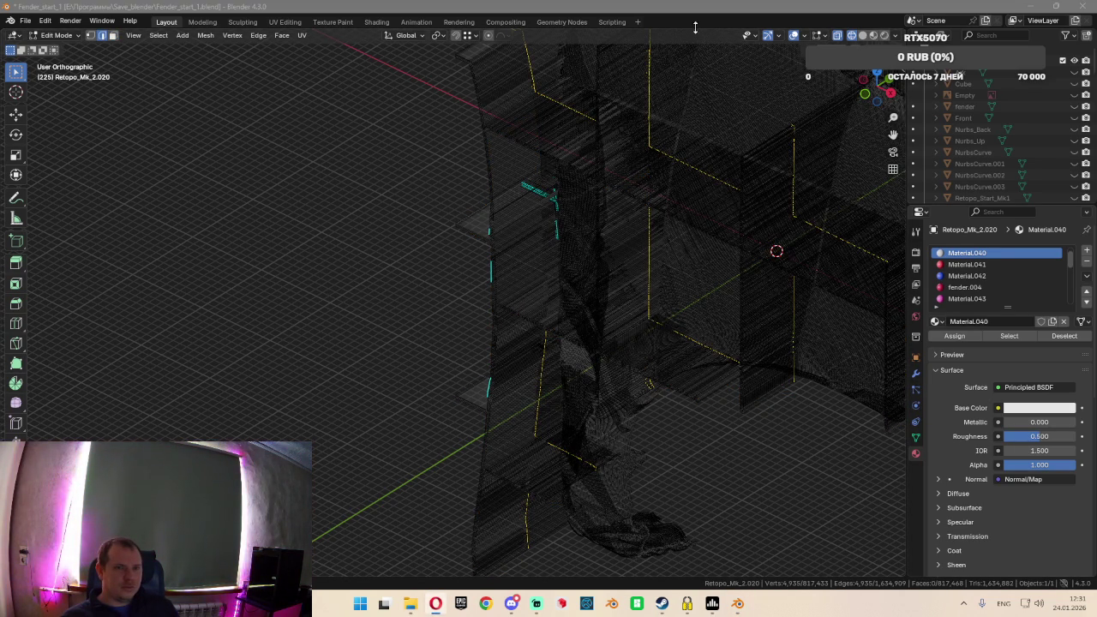
Orbit and zoom around the fender, toggling X-ray, and settle on the Right side view
{"action": "middle_click_drag", "start_coordinate": [719, 264], "coordinate": [676, 273], "text": "shift"}
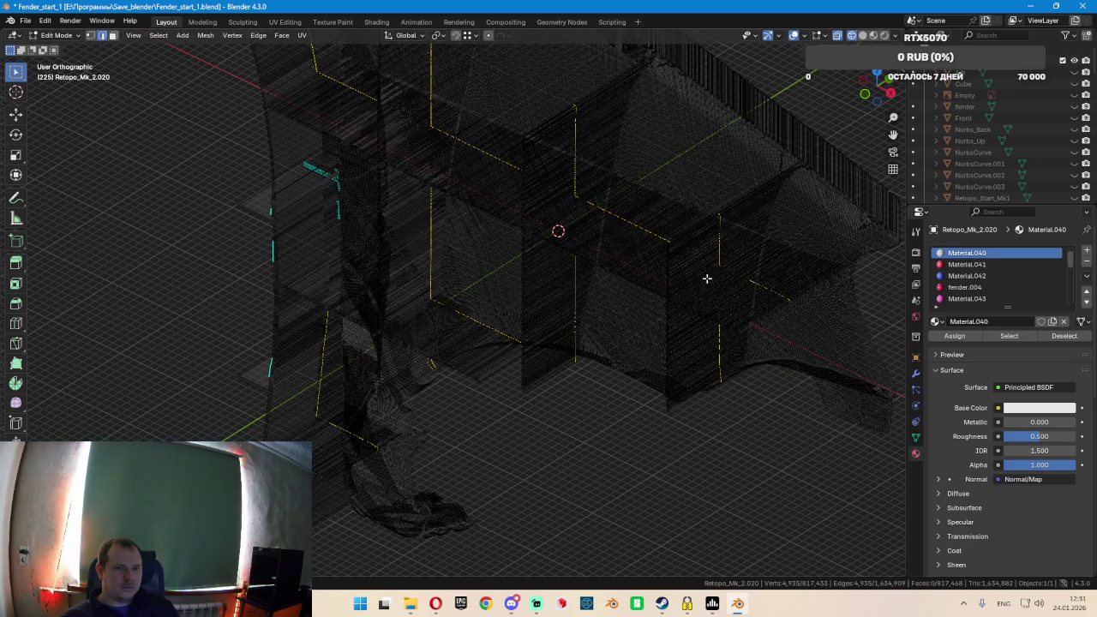
{"action": "key", "text": "shift+z"}
{"action": "middle_click_drag", "start_coordinate": [734, 297], "coordinate": [532, 261]}
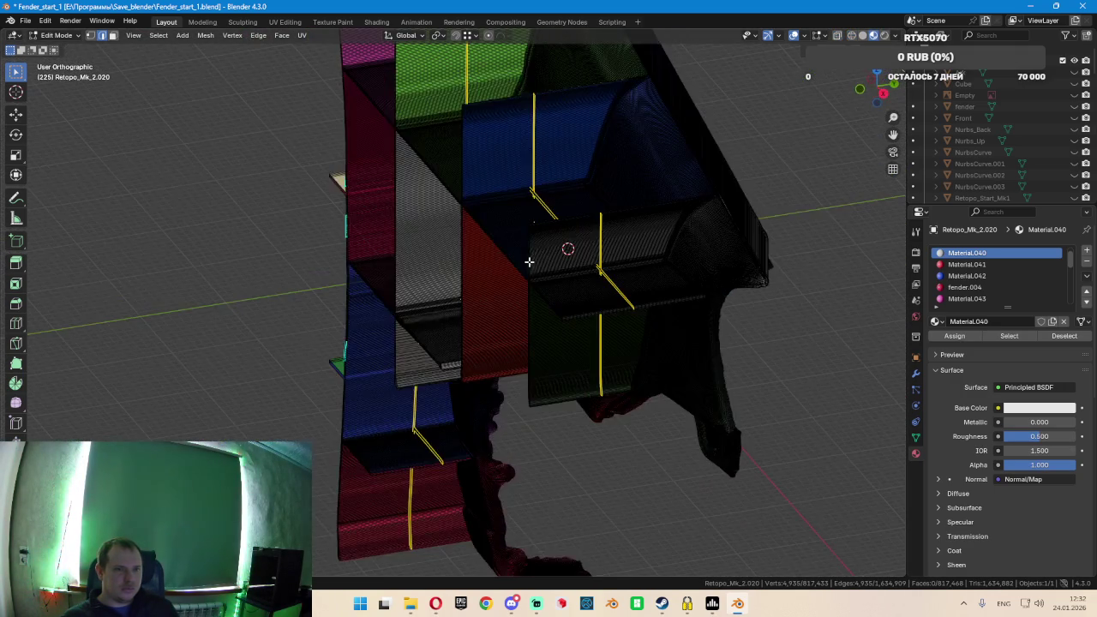
{"action": "scroll", "coordinate": [531, 261], "scroll_direction": "up", "scroll_amount": 5}
{"action": "scroll", "coordinate": [557, 257], "scroll_direction": "up", "scroll_amount": 3}
{"action": "key", "text": "shift+z"}
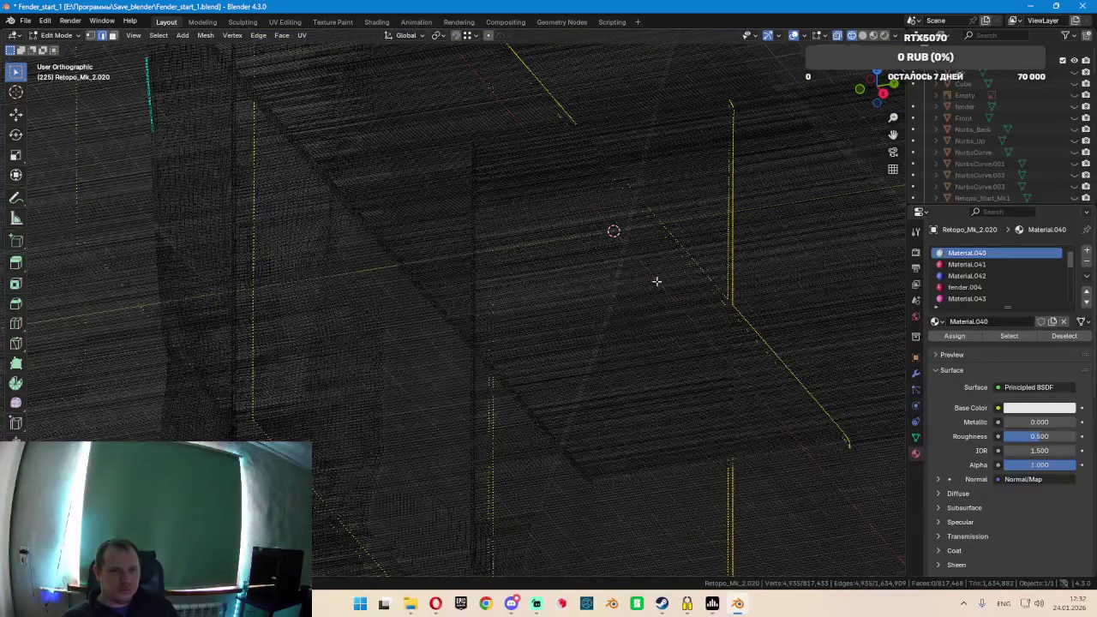
{"action": "middle_click_drag", "start_coordinate": [643, 270], "coordinate": [645, 283]}
{"action": "middle_click_drag", "start_coordinate": [398, 297], "coordinate": [354, 294]}
{"action": "key", "text": "KP_1"}
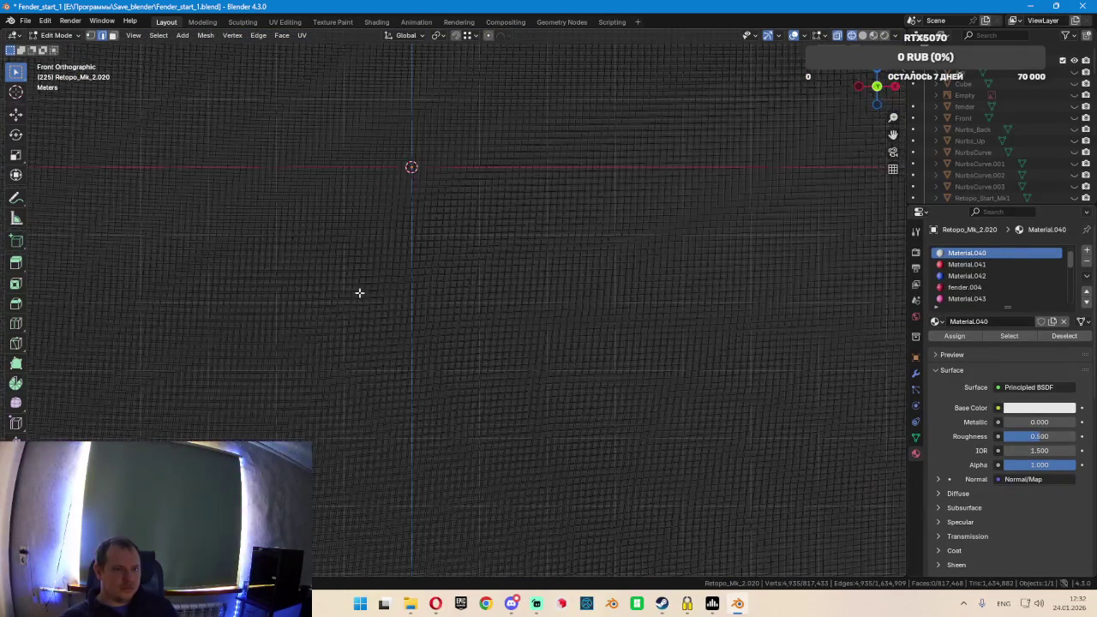
{"action": "key", "text": "KP_3"}
{"action": "scroll", "coordinate": [369, 273], "scroll_direction": "down", "scroll_amount": 2}
{"action": "scroll", "coordinate": [446, 273], "scroll_direction": "down", "scroll_amount": 2}
{"action": "scroll", "coordinate": [517, 271], "scroll_direction": "down", "scroll_amount": 2}
{"action": "scroll", "coordinate": [512, 271], "scroll_direction": "down", "scroll_amount": 2}
{"action": "scroll", "coordinate": [510, 268], "scroll_direction": "down", "scroll_amount": 3}
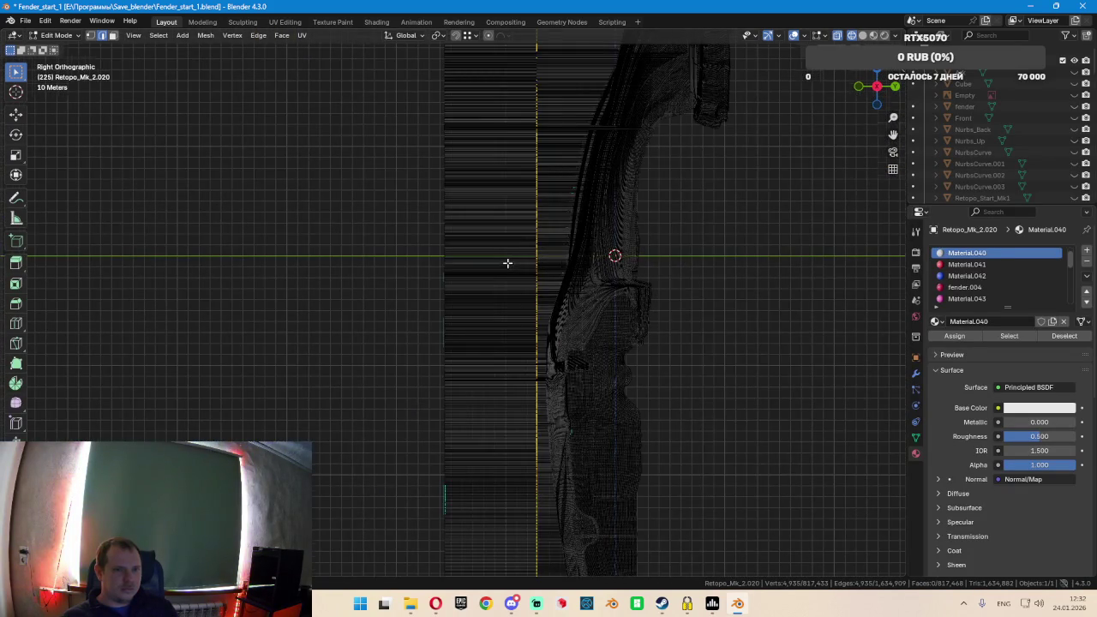
{"action": "scroll", "coordinate": [507, 263], "scroll_direction": "up", "scroll_amount": 4}
{"action": "scroll", "coordinate": [505, 261], "scroll_direction": "up", "scroll_amount": 3}
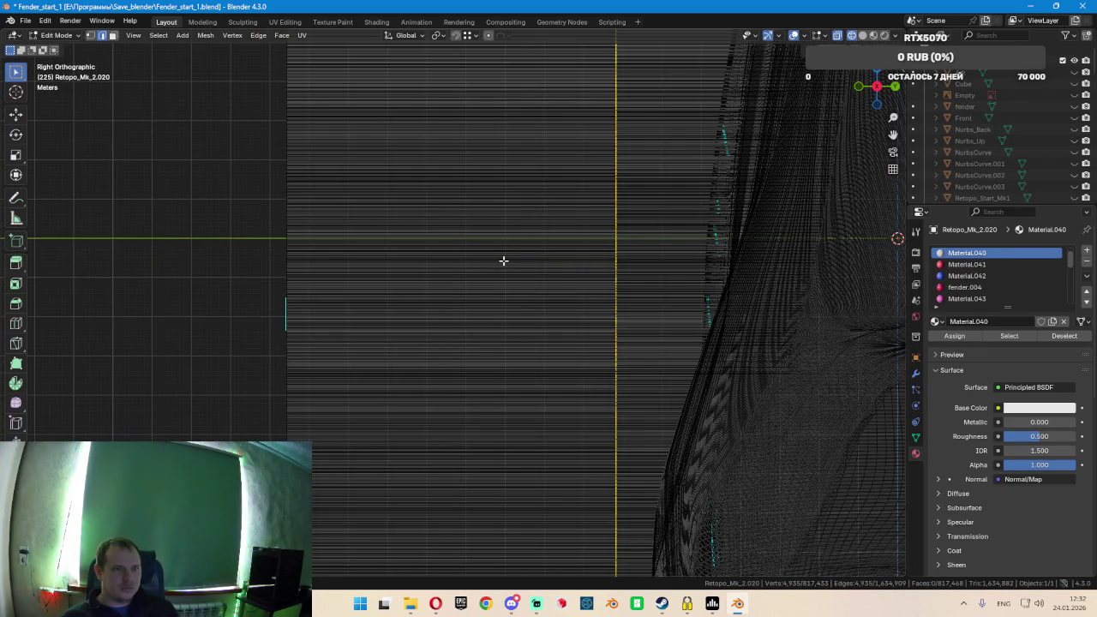
Deselect all, then select one thin red-panel face to confirm it uses Material.048, in solid shading
{"action": "key", "text": "alt+a"}
{"action": "middle_click_drag", "start_coordinate": [483, 254], "coordinate": [485, 258]}
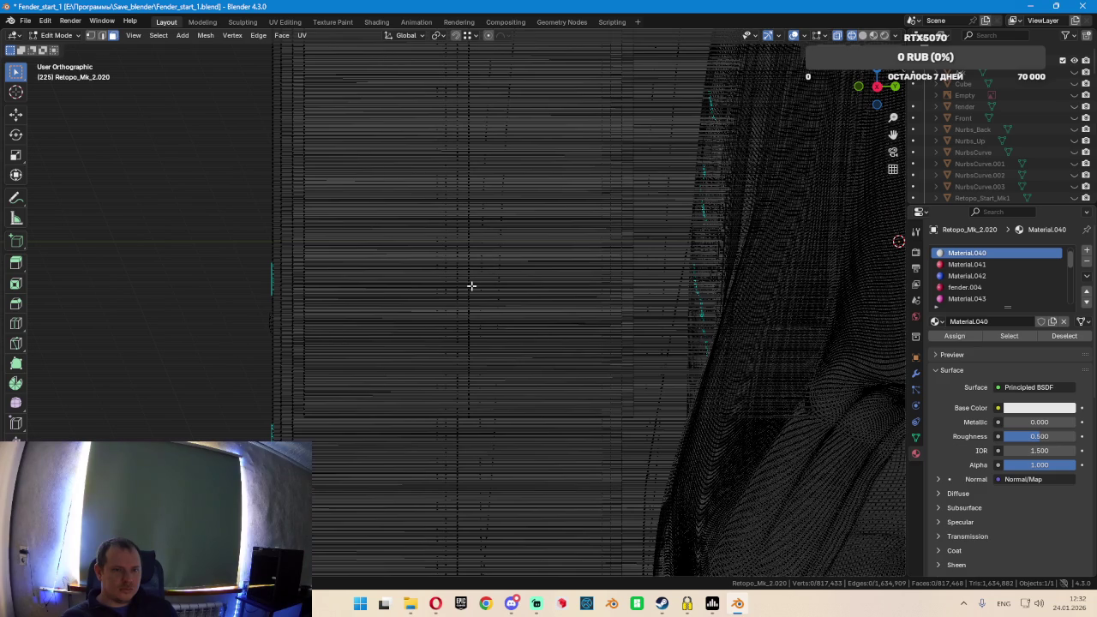
{"action": "left_click", "coordinate": [468, 285]}
{"action": "scroll", "coordinate": [475, 295], "scroll_direction": "up", "scroll_amount": 3}
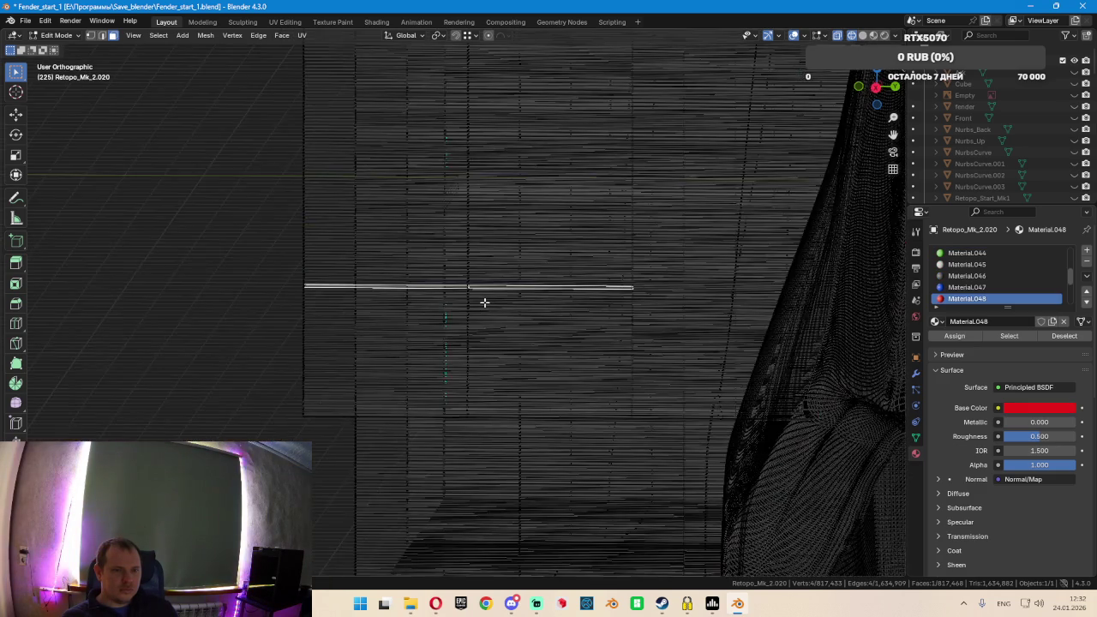
{"action": "scroll", "coordinate": [483, 307], "scroll_direction": "up", "scroll_amount": 2}
{"action": "scroll", "coordinate": [505, 304], "scroll_direction": "up", "scroll_amount": 2}
{"action": "scroll", "coordinate": [517, 301], "scroll_direction": "down", "scroll_amount": 3}
{"action": "middle_click_drag", "start_coordinate": [568, 297], "coordinate": [667, 297]}
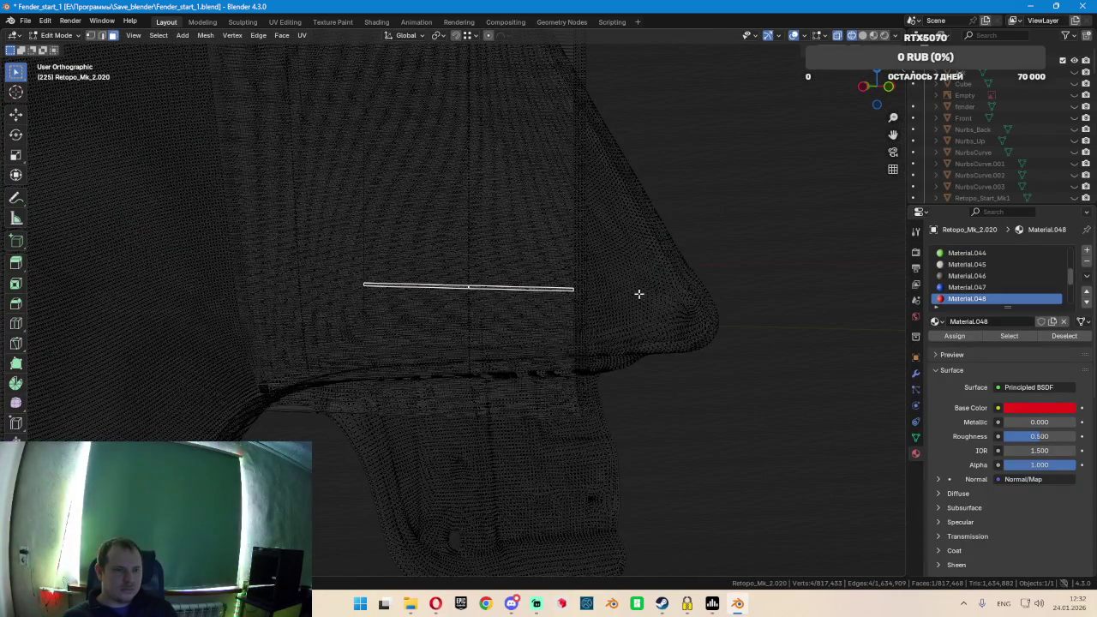
{"action": "key", "text": "shift+z"}
{"action": "scroll", "coordinate": [639, 294], "scroll_direction": "down", "scroll_amount": 3}
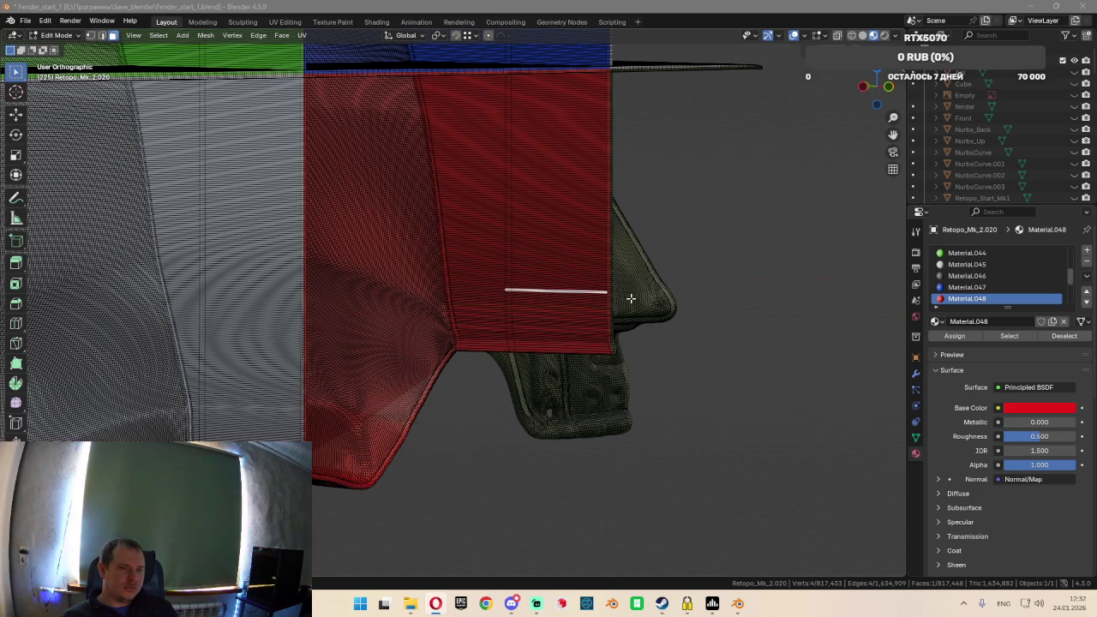
{"action": "key", "text": "KP_3"}
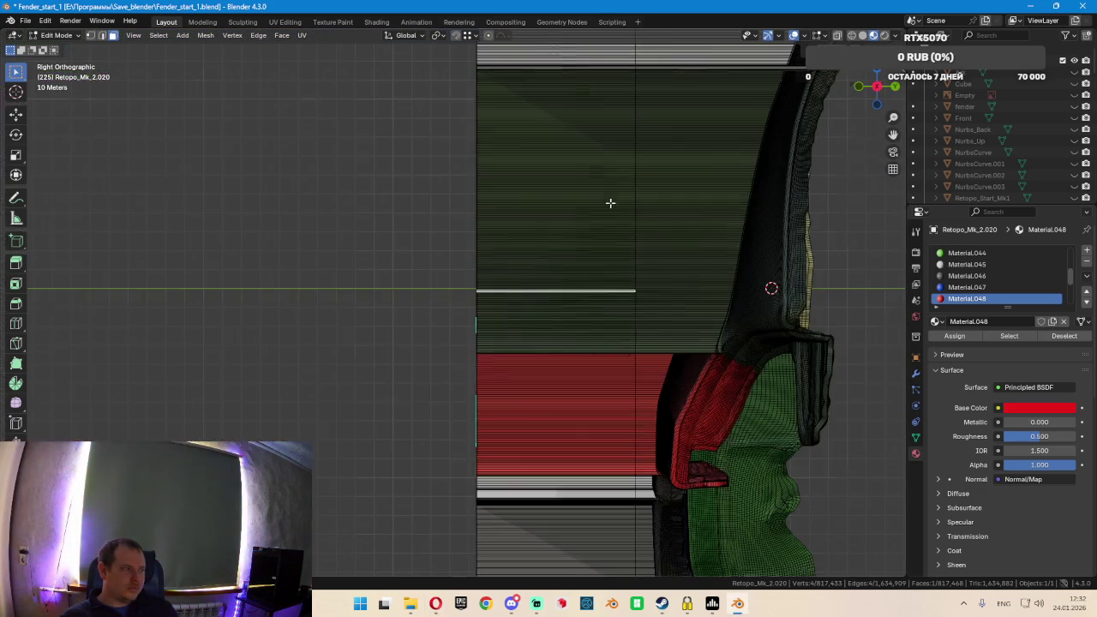
With X-ray on, circle-select the lower and middle bands of the thin strip faces
{"action": "key", "text": "shift+z"}
{"action": "key", "text": "c"}
{"action": "scroll", "coordinate": [536, 201], "scroll_direction": "down", "scroll_amount": 3}
{"action": "scroll", "coordinate": [506, 184], "scroll_direction": "down", "scroll_amount": 2}
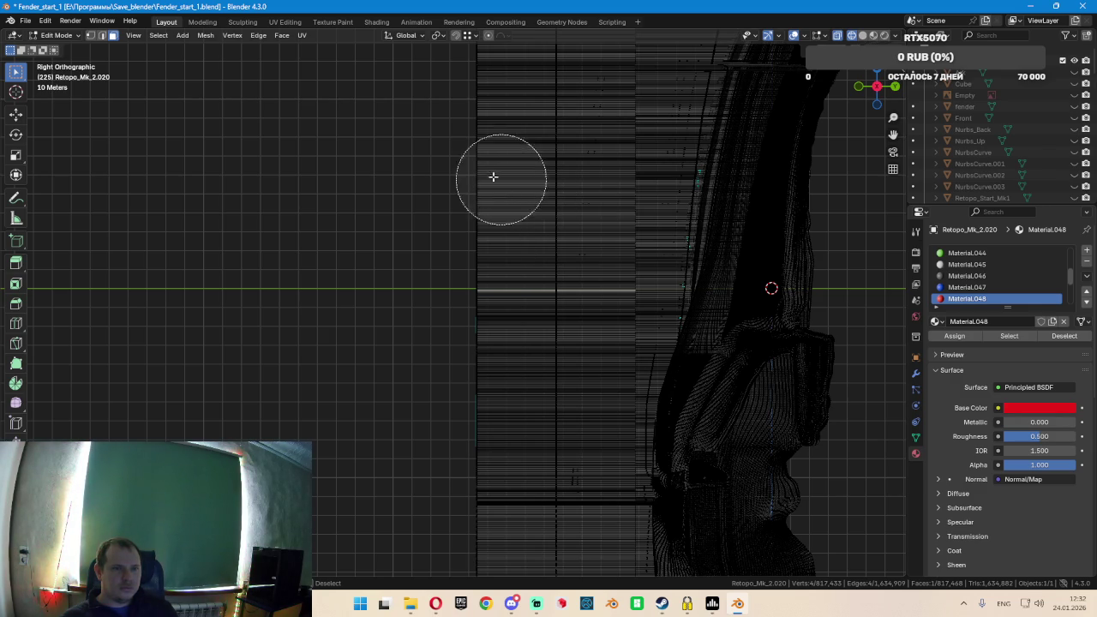
{"action": "left_click_drag", "start_coordinate": [485, 144], "coordinate": [482, 170]}
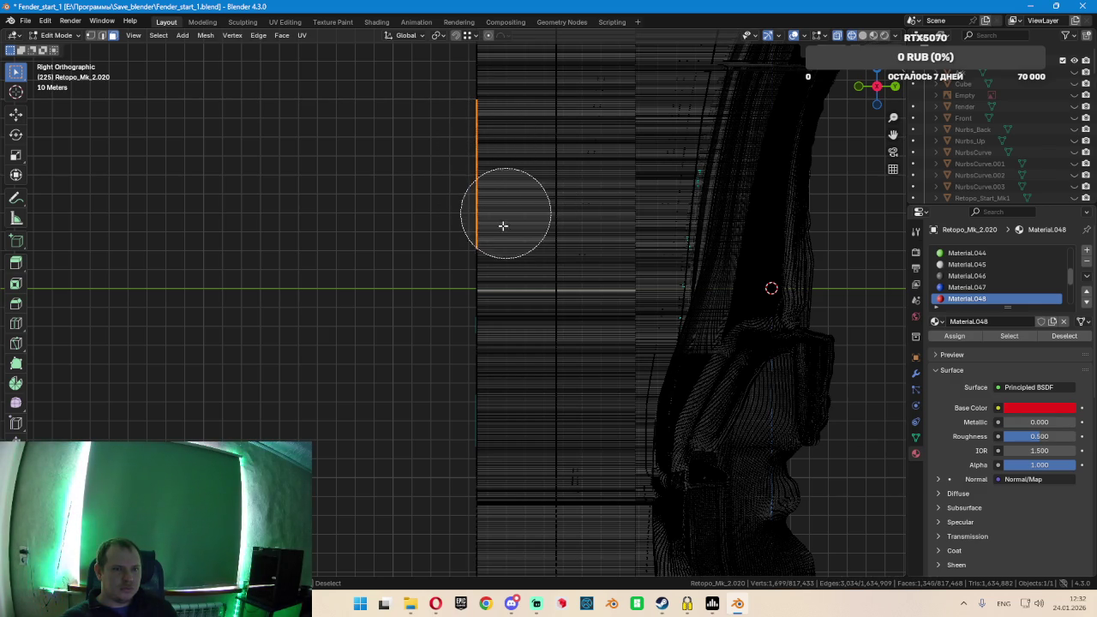
{"action": "left_click_drag", "start_coordinate": [508, 253], "coordinate": [515, 341]}
{"action": "left_click_drag", "start_coordinate": [511, 240], "coordinate": [517, 145]}
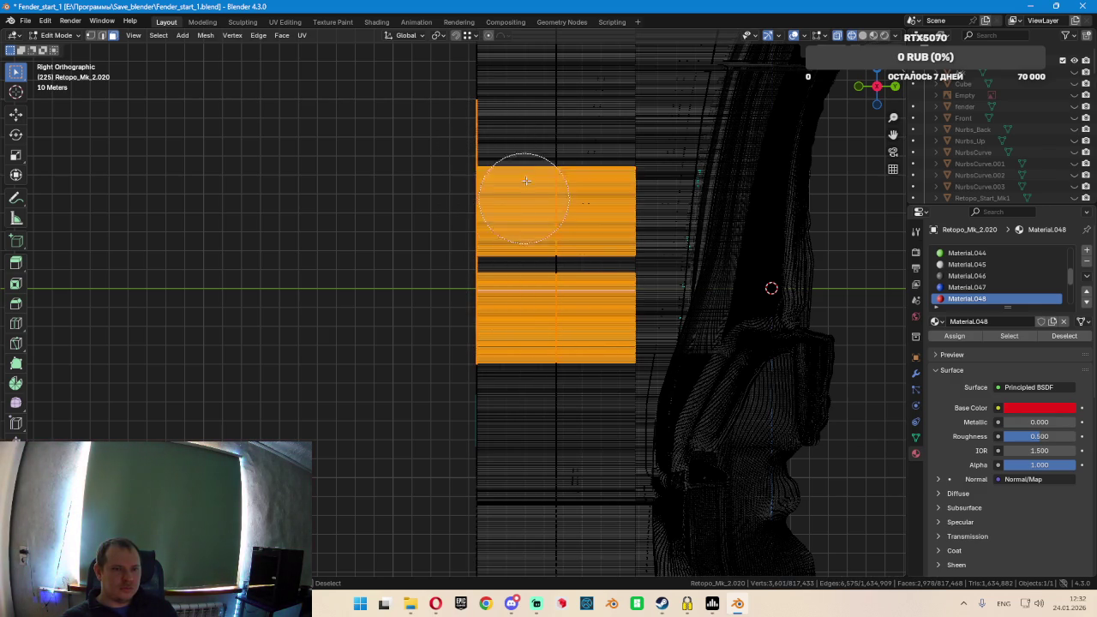
{"action": "mouse_move", "coordinate": [517, 233]}
{"action": "left_mouse_down"}
{"action": "mouse_move", "coordinate": [526, 502]}
{"action": "mouse_move", "coordinate": [558, 489]}
{"action": "left_mouse_up"}
{"action": "right_click", "coordinate": [558, 489]}
{"action": "mouse_move", "coordinate": [557, 489]}
{"action": "middle_mouse_down", "text": "shift"}
{"action": "mouse_move", "coordinate": [589, 384]}
{"action": "mouse_move", "coordinate": [579, 266]}
{"action": "middle_mouse_up", "text": "shift"}
{"action": "key", "text": "c"}
{"action": "mouse_move", "coordinate": [580, 266]}
{"action": "left_mouse_down"}
{"action": "mouse_move", "coordinate": [557, 282]}
{"action": "mouse_move", "coordinate": [550, 423]}
{"action": "mouse_move", "coordinate": [540, 269]}
{"action": "left_mouse_up"}
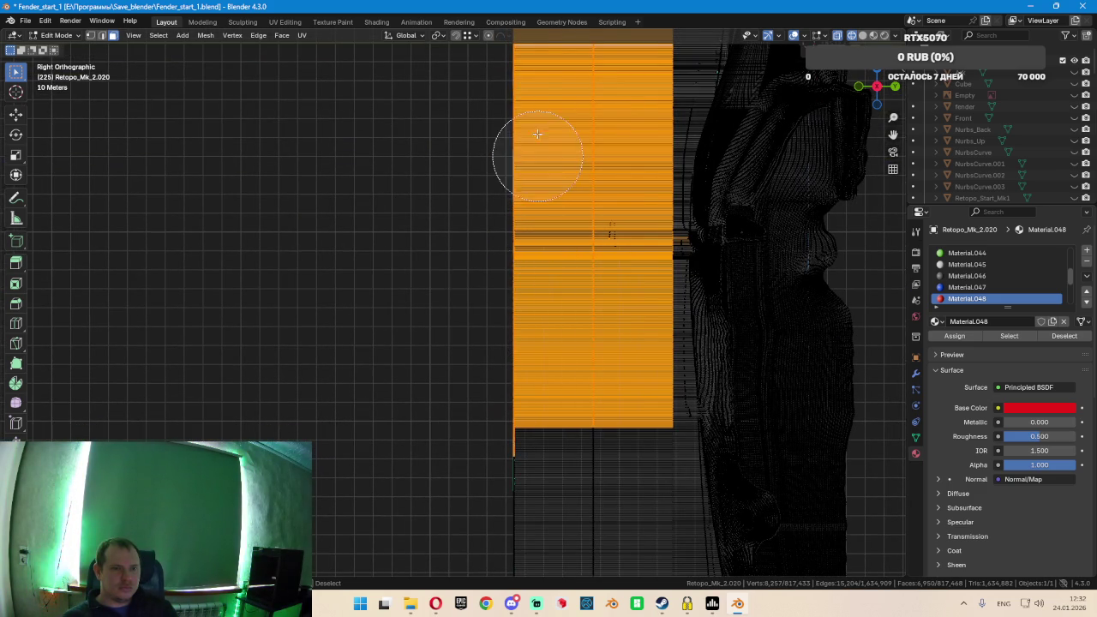
{"action": "middle_click_drag", "start_coordinate": [543, 385], "coordinate": [568, 137], "text": "shift"}
{"action": "mouse_move", "coordinate": [568, 137]}
{"action": "left_mouse_down"}
{"action": "mouse_move", "coordinate": [570, 114]}
{"action": "mouse_move", "coordinate": [563, 196]}
{"action": "left_mouse_up"}
{"action": "mouse_move", "coordinate": [576, 374]}
{"action": "left_mouse_down"}
{"action": "mouse_move", "coordinate": [589, 352]}
{"action": "mouse_move", "coordinate": [583, 215]}
{"action": "mouse_move", "coordinate": [577, 338]}
{"action": "left_mouse_up"}
{"action": "mouse_move", "coordinate": [578, 338]}
{"action": "middle_mouse_down", "text": "shift"}
{"action": "mouse_move", "coordinate": [612, 282]}
{"action": "mouse_move", "coordinate": [612, 162]}
{"action": "middle_mouse_up", "text": "shift"}
{"action": "mouse_move", "coordinate": [588, 140]}
{"action": "left_mouse_down"}
{"action": "mouse_move", "coordinate": [600, 184]}
{"action": "mouse_move", "coordinate": [600, 420]}
{"action": "mouse_move", "coordinate": [580, 308]}
{"action": "left_mouse_up"}
Orbit and zoom around the selected strips to check coverage, including from below
{"action": "scroll", "coordinate": [575, 188], "scroll_direction": "down", "scroll_amount": 4}
{"action": "scroll", "coordinate": [575, 180], "scroll_direction": "down", "scroll_amount": 3}
{"action": "middle_click_drag", "start_coordinate": [575, 177], "coordinate": [705, 186]}
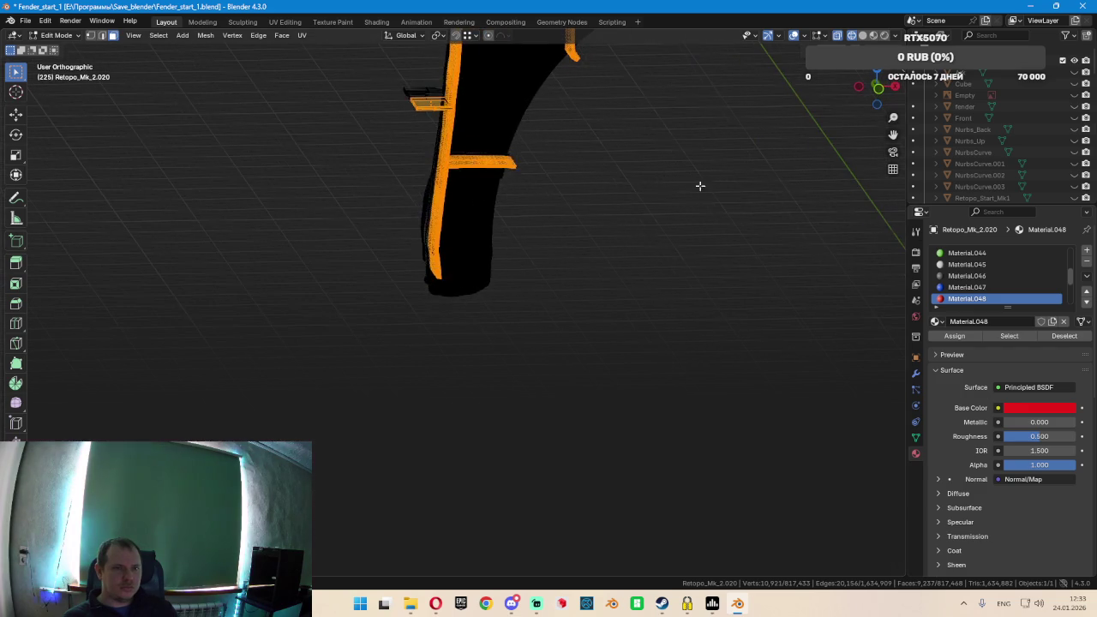
{"action": "scroll", "coordinate": [531, 128], "scroll_direction": "down", "scroll_amount": 3}
{"action": "scroll", "coordinate": [537, 134], "scroll_direction": "down", "scroll_amount": 2}
{"action": "mouse_move", "coordinate": [536, 134]}
{"action": "middle_mouse_down"}
{"action": "mouse_move", "coordinate": [578, 239]}
{"action": "mouse_move", "coordinate": [575, 221]}
{"action": "mouse_move", "coordinate": [609, 225]}
{"action": "middle_mouse_up"}
{"action": "scroll", "coordinate": [583, 223], "scroll_direction": "up", "scroll_amount": 3}
{"action": "scroll", "coordinate": [551, 221], "scroll_direction": "up", "scroll_amount": 3}
{"action": "scroll", "coordinate": [559, 248], "scroll_direction": "up", "scroll_amount": 2}
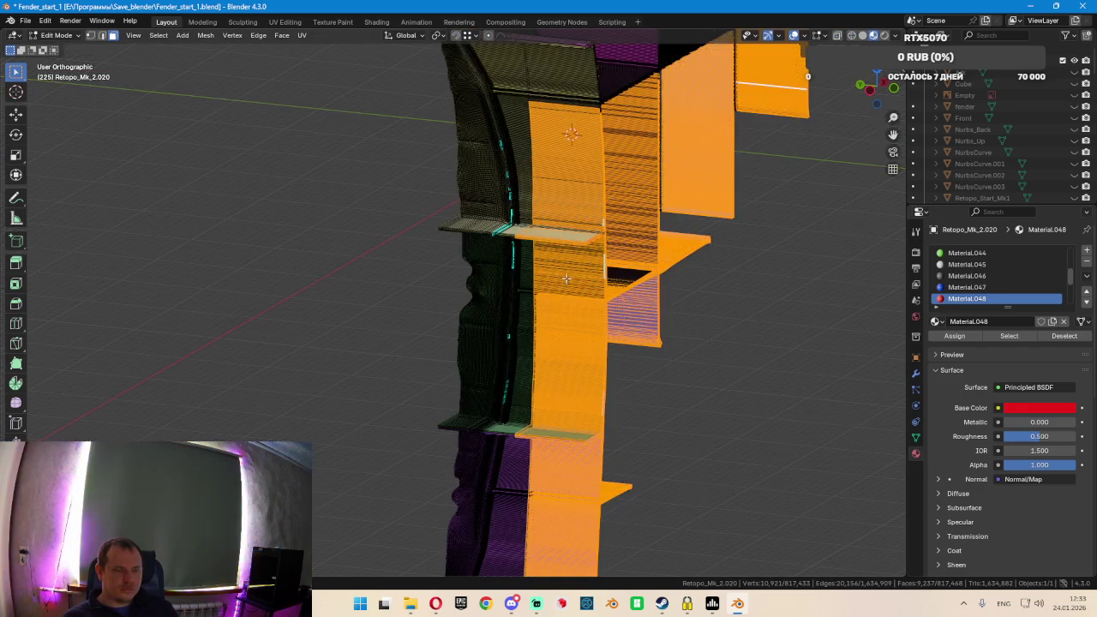
{"action": "mouse_move", "coordinate": [574, 262]}
{"action": "middle_mouse_down"}
{"action": "mouse_move", "coordinate": [433, 254]}
{"action": "mouse_move", "coordinate": [485, 217]}
{"action": "mouse_move", "coordinate": [632, 203]}
{"action": "mouse_move", "coordinate": [627, 245]}
{"action": "mouse_move", "coordinate": [635, 230]}
{"action": "mouse_move", "coordinate": [610, 317]}
{"action": "middle_mouse_up"}
{"action": "scroll", "coordinate": [606, 330], "scroll_direction": "down", "scroll_amount": 2}
{"action": "scroll", "coordinate": [604, 339], "scroll_direction": "down", "scroll_amount": 2}
{"action": "scroll", "coordinate": [599, 334], "scroll_direction": "up", "scroll_amount": 3}
{"action": "scroll", "coordinate": [589, 317], "scroll_direction": "up", "scroll_amount": 4}
{"action": "scroll", "coordinate": [608, 329], "scroll_direction": "up", "scroll_amount": 2}
Circle-select the remaining strip faces up to the top, reaching about 19,094 selected vertices
{"action": "key", "text": "c"}
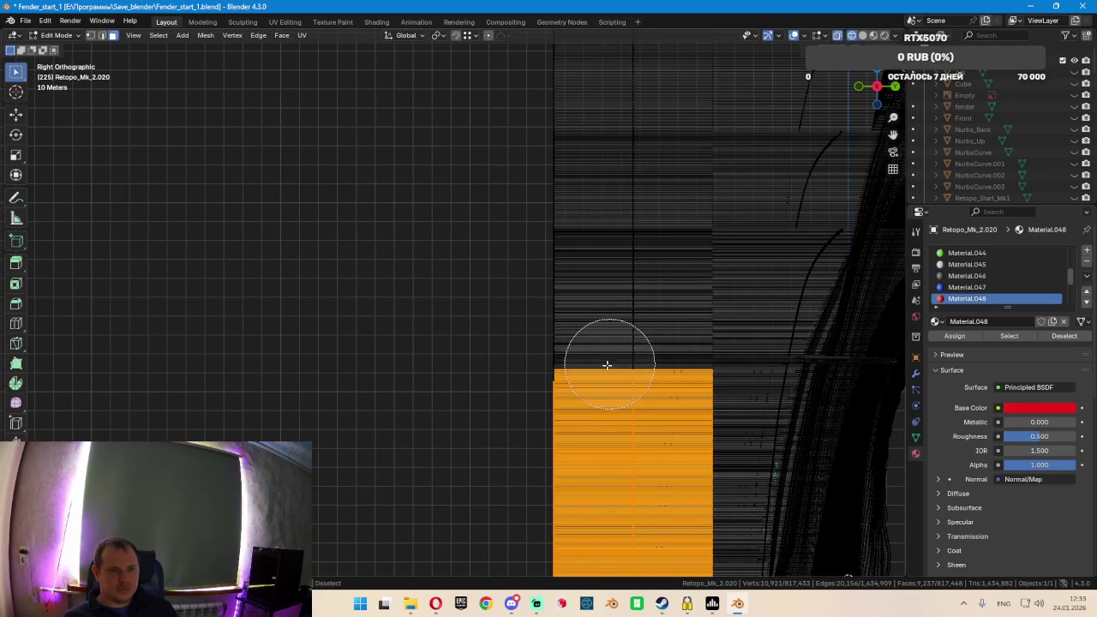
{"action": "left_click_drag", "start_coordinate": [596, 364], "coordinate": [589, 327]}
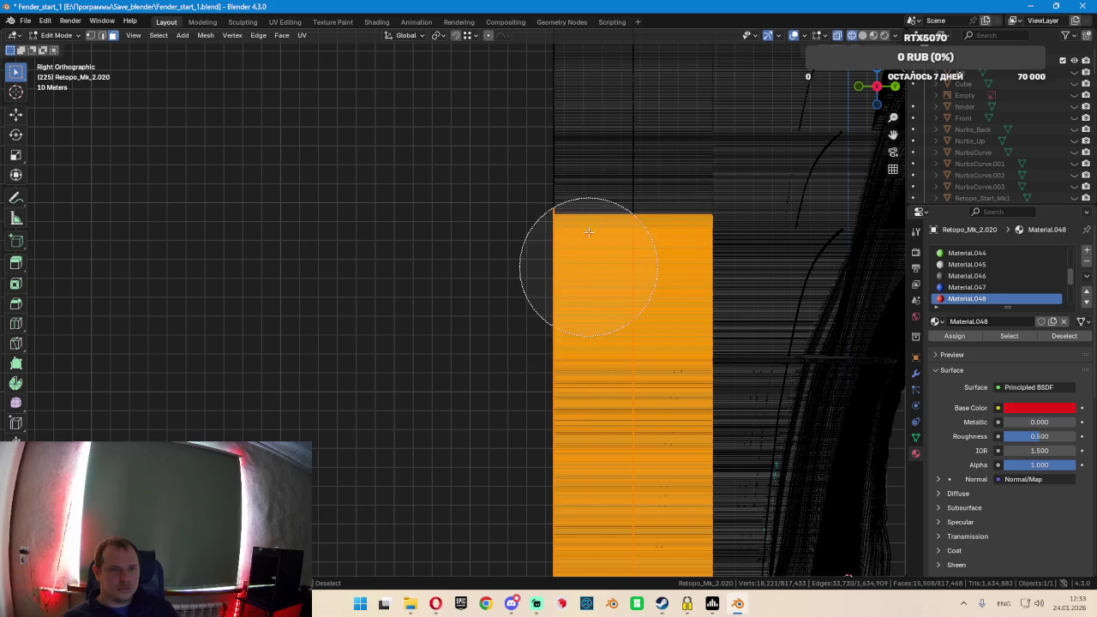
{"action": "left_click_drag", "start_coordinate": [588, 244], "coordinate": [589, 138]}
{"action": "middle_click_drag", "start_coordinate": [594, 116], "coordinate": [575, 277], "text": "shift"}
{"action": "left_click_drag", "start_coordinate": [575, 276], "coordinate": [570, 220]}
{"action": "key", "text": "Escape"}
{"action": "scroll", "coordinate": [572, 257], "scroll_direction": "down", "scroll_amount": 4}
{"action": "middle_click_drag", "start_coordinate": [591, 343], "coordinate": [630, 196], "text": "shift"}
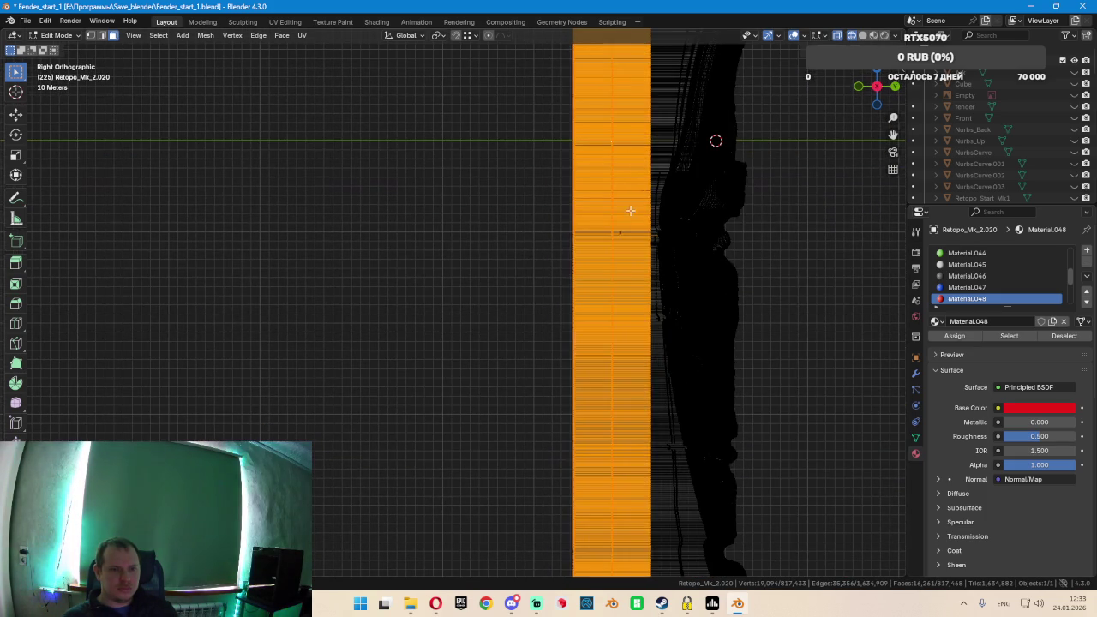
{"action": "mouse_move", "coordinate": [625, 422]}
{"action": "middle_mouse_down"}
{"action": "mouse_move", "coordinate": [651, 409]}
{"action": "mouse_move", "coordinate": [832, 404]}
{"action": "mouse_move", "coordinate": [866, 432]}
{"action": "mouse_move", "coordinate": [552, 223]}
{"action": "mouse_move", "coordinate": [483, 256]}
{"action": "mouse_move", "coordinate": [604, 251]}
{"action": "mouse_move", "coordinate": [594, 248]}
{"action": "middle_mouse_up"}
{"action": "scroll", "coordinate": [553, 209], "scroll_direction": "up", "scroll_amount": 3}
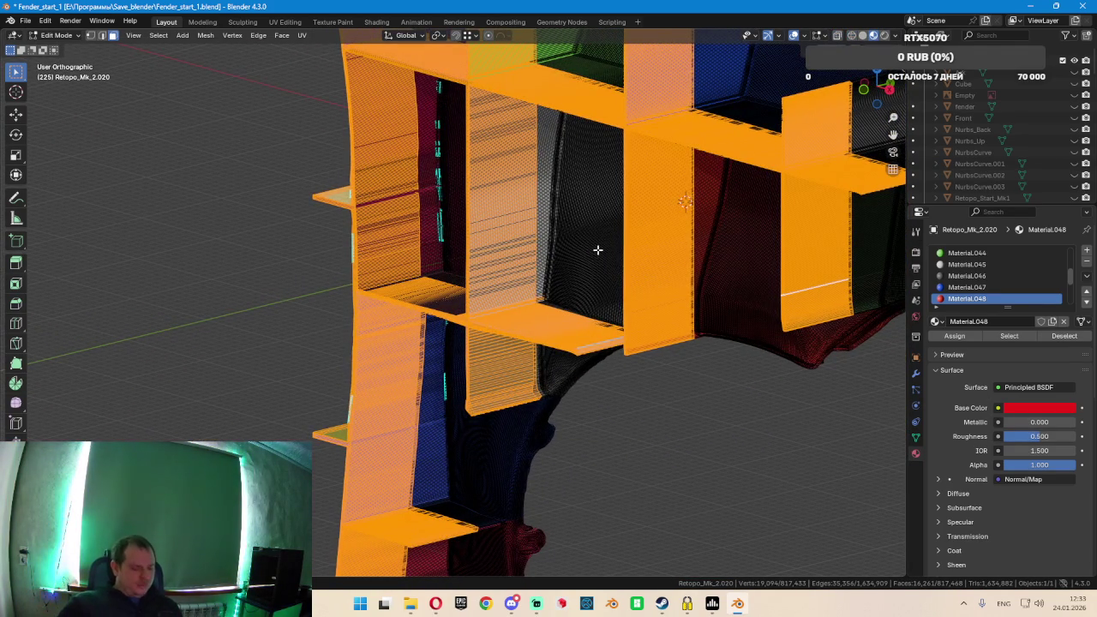
{"action": "key", "text": "x"}
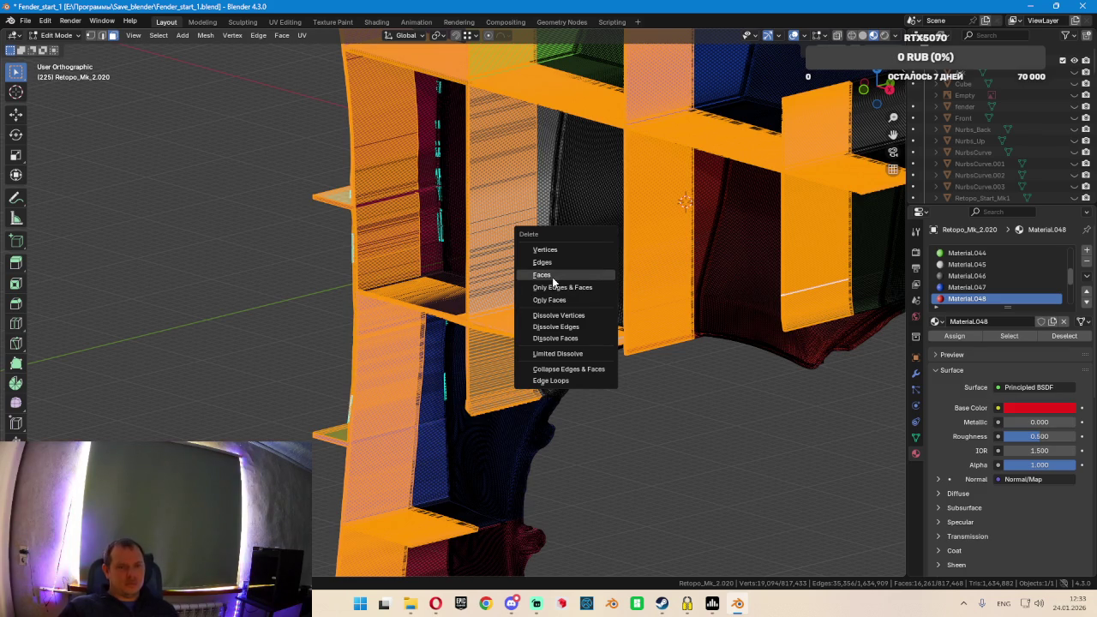
{"action": "left_click", "coordinate": [552, 275]}
{"action": "mouse_move", "coordinate": [552, 278]}
{"action": "middle_mouse_down"}
{"action": "mouse_move", "coordinate": [571, 257]}
{"action": "mouse_move", "coordinate": [632, 239]}
{"action": "mouse_move", "coordinate": [498, 282]}
{"action": "middle_mouse_up"}
{"action": "scroll", "coordinate": [498, 282], "scroll_direction": "up", "scroll_amount": 4}
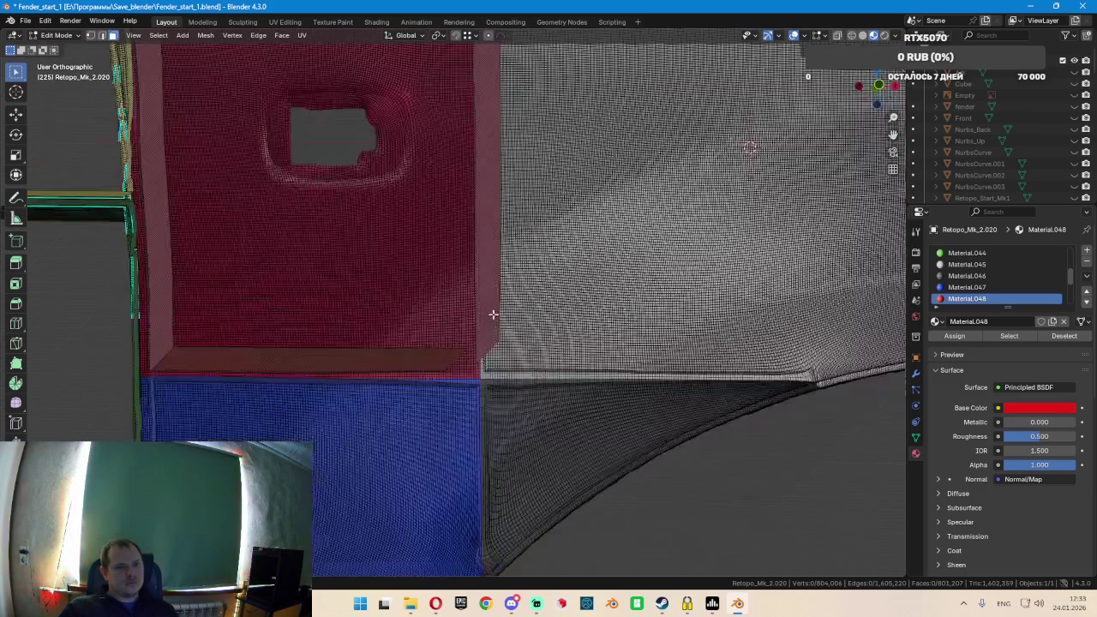
{"action": "scroll", "coordinate": [489, 314], "scroll_direction": "up", "scroll_amount": 2}
{"action": "key", "text": "2"}
{"action": "middle_click_drag", "start_coordinate": [561, 364], "coordinate": [551, 382]}
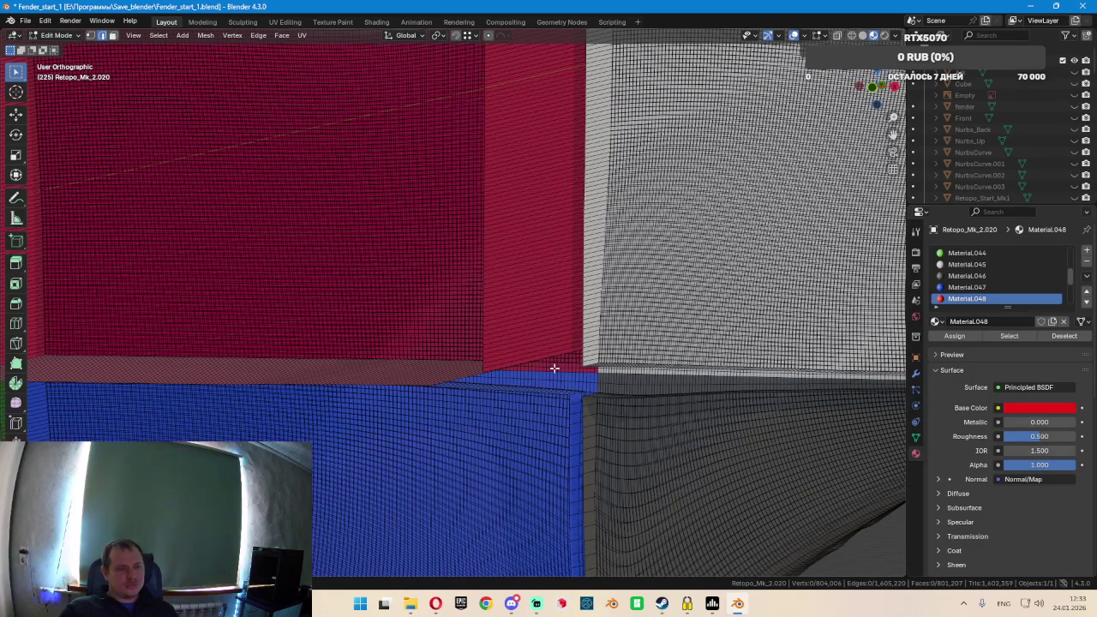
{"action": "scroll", "coordinate": [554, 365], "scroll_direction": "down", "scroll_amount": 4}
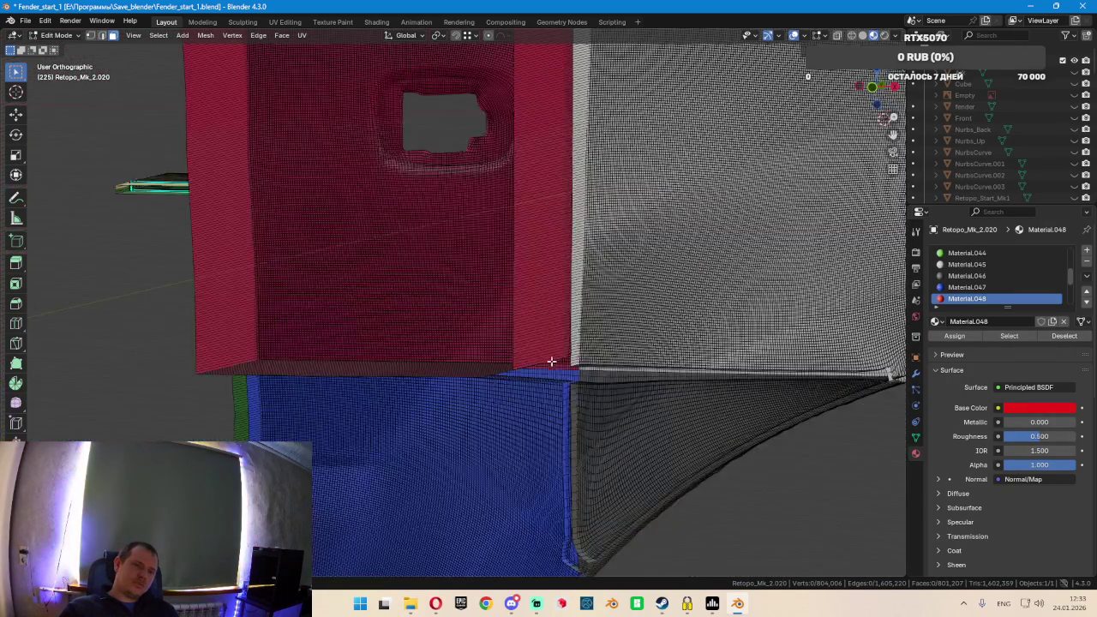
{"action": "scroll", "coordinate": [553, 362], "scroll_direction": "down", "scroll_amount": 2}
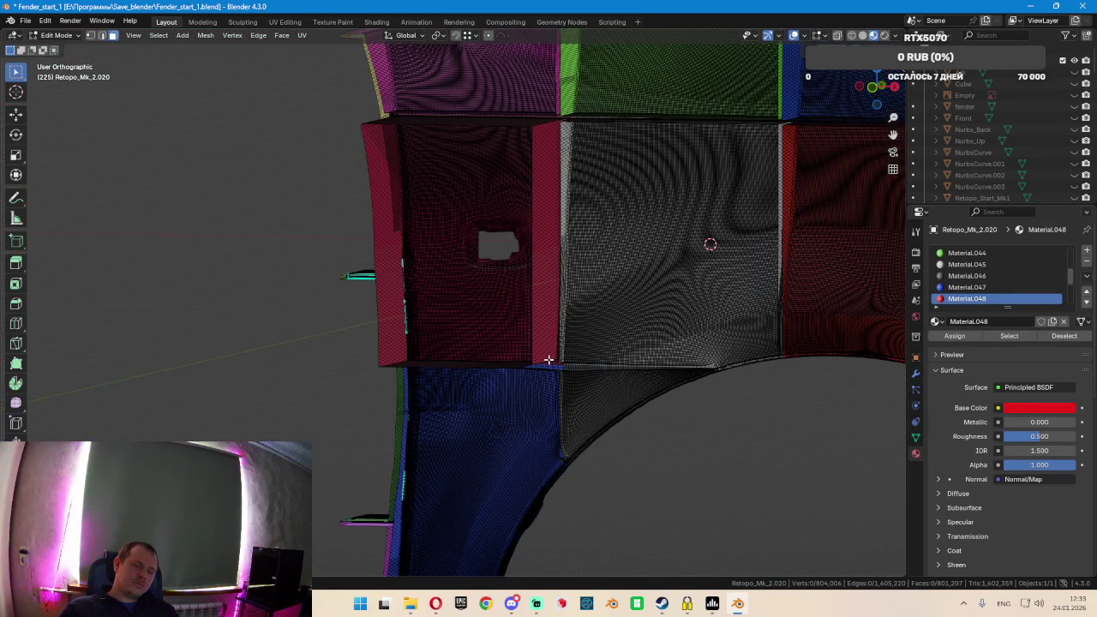
{"action": "key", "text": "alt+h"}
{"action": "mouse_move", "coordinate": [547, 359]}
{"action": "middle_mouse_down"}
{"action": "mouse_move", "coordinate": [530, 404]}
{"action": "mouse_move", "coordinate": [490, 386]}
{"action": "mouse_move", "coordinate": [666, 343]}
{"action": "middle_mouse_up"}
{"action": "scroll", "coordinate": [690, 332], "scroll_direction": "up", "scroll_amount": 3}
{"action": "key", "text": "shift+z"}
{"action": "middle_click_drag", "start_coordinate": [771, 294], "coordinate": [780, 292]}
{"action": "mouse_move", "coordinate": [439, 285]}
{"action": "middle_mouse_down"}
{"action": "mouse_move", "coordinate": [484, 259]}
{"action": "mouse_move", "coordinate": [519, 257]}
{"action": "mouse_move", "coordinate": [534, 274]}
{"action": "mouse_move", "coordinate": [210, 295]}
{"action": "middle_mouse_up"}
{"action": "key", "text": "c"}
{"action": "scroll", "coordinate": [180, 291], "scroll_direction": "up", "scroll_amount": 3}
{"action": "scroll", "coordinate": [161, 300], "scroll_direction": "up", "scroll_amount": 1}
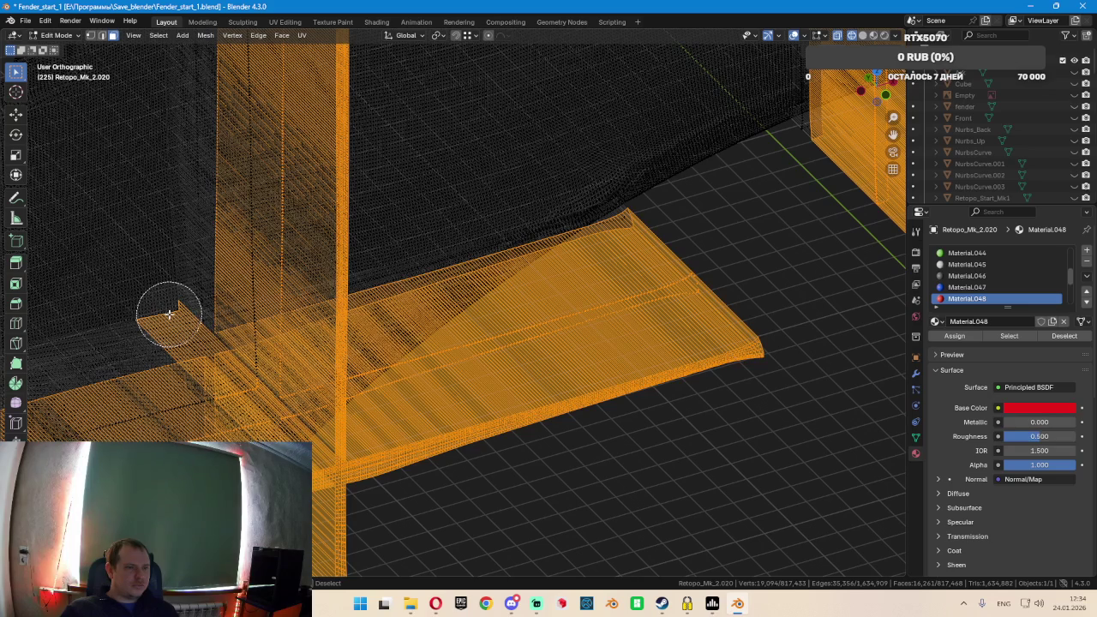
{"action": "mouse_move", "coordinate": [168, 316]}
{"action": "middle_mouse_down"}
{"action": "mouse_move", "coordinate": [269, 350]}
{"action": "mouse_move", "coordinate": [355, 350]}
{"action": "mouse_move", "coordinate": [355, 395]}
{"action": "middle_mouse_up"}
{"action": "scroll", "coordinate": [355, 395], "scroll_direction": "up", "scroll_amount": 3}
{"action": "scroll", "coordinate": [361, 425], "scroll_direction": "up", "scroll_amount": 2}
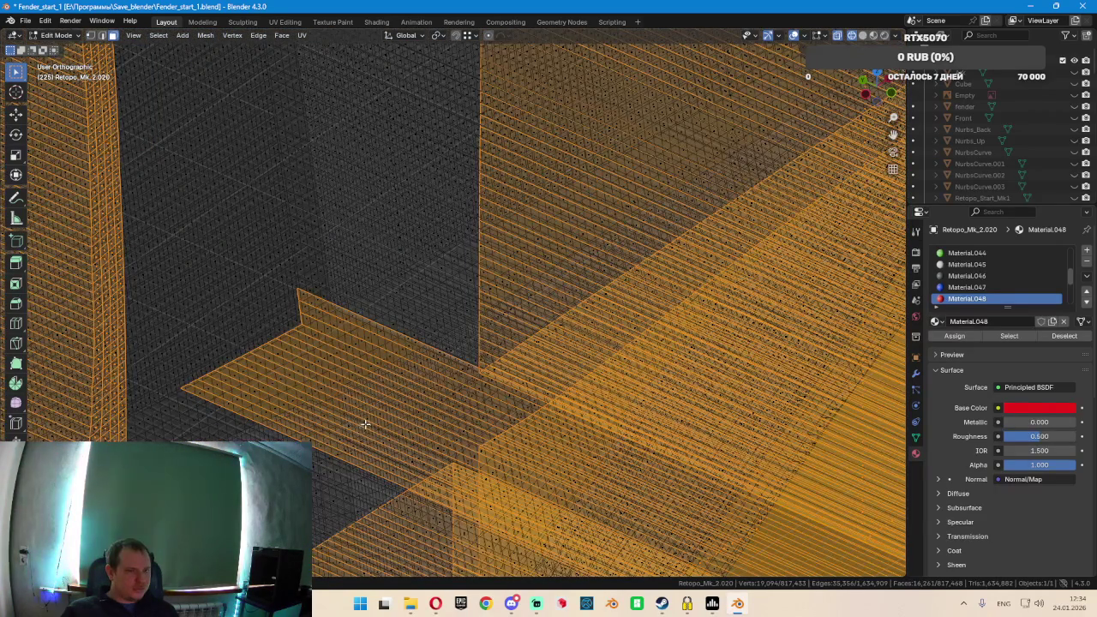
{"action": "mouse_move", "coordinate": [425, 364]}
{"action": "middle_mouse_down"}
{"action": "mouse_move", "coordinate": [673, 397]}
{"action": "mouse_move", "coordinate": [596, 344]}
{"action": "mouse_move", "coordinate": [588, 360]}
{"action": "mouse_move", "coordinate": [609, 359]}
{"action": "middle_mouse_up"}
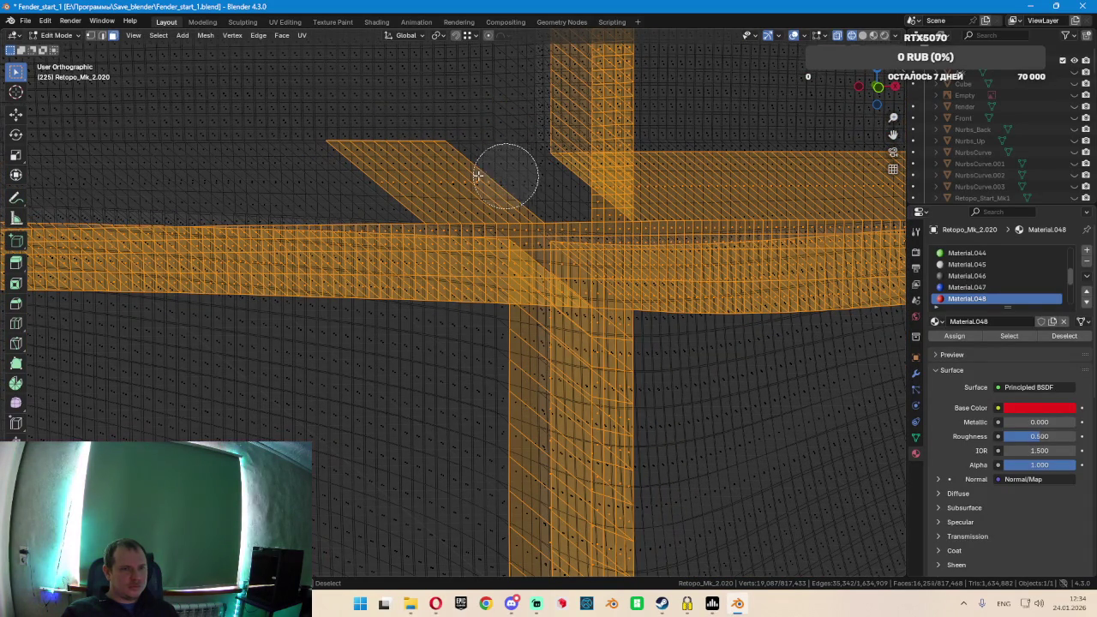
{"action": "scroll", "coordinate": [399, 178], "scroll_direction": "down", "scroll_amount": 3}
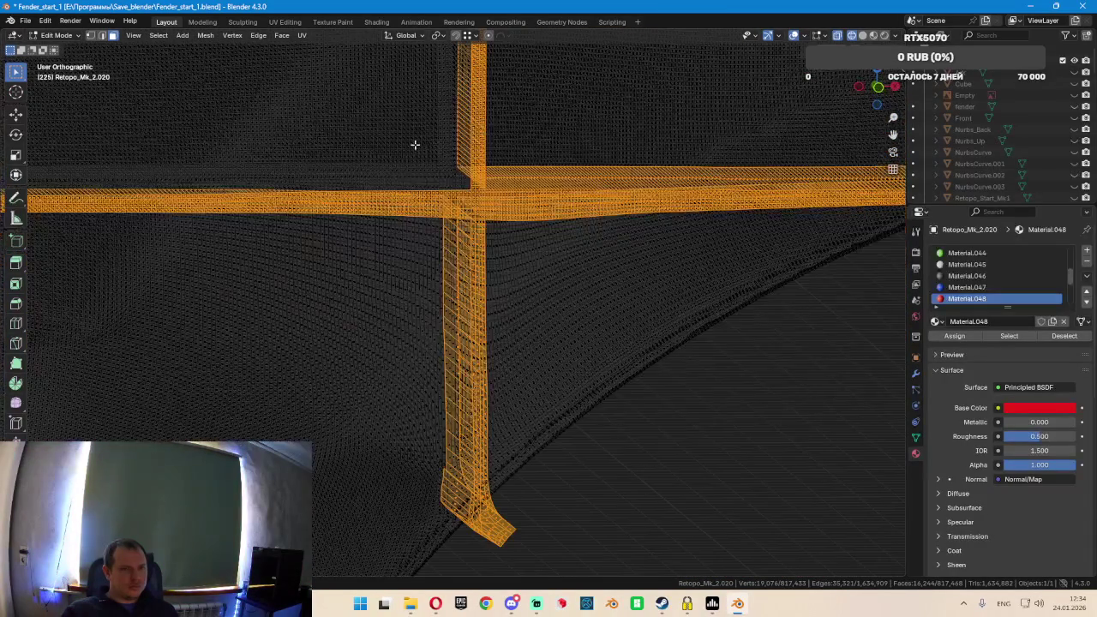
{"action": "middle_click_drag", "start_coordinate": [415, 160], "coordinate": [543, 284], "text": "shift"}
{"action": "scroll", "coordinate": [518, 255], "scroll_direction": "down", "scroll_amount": 1}
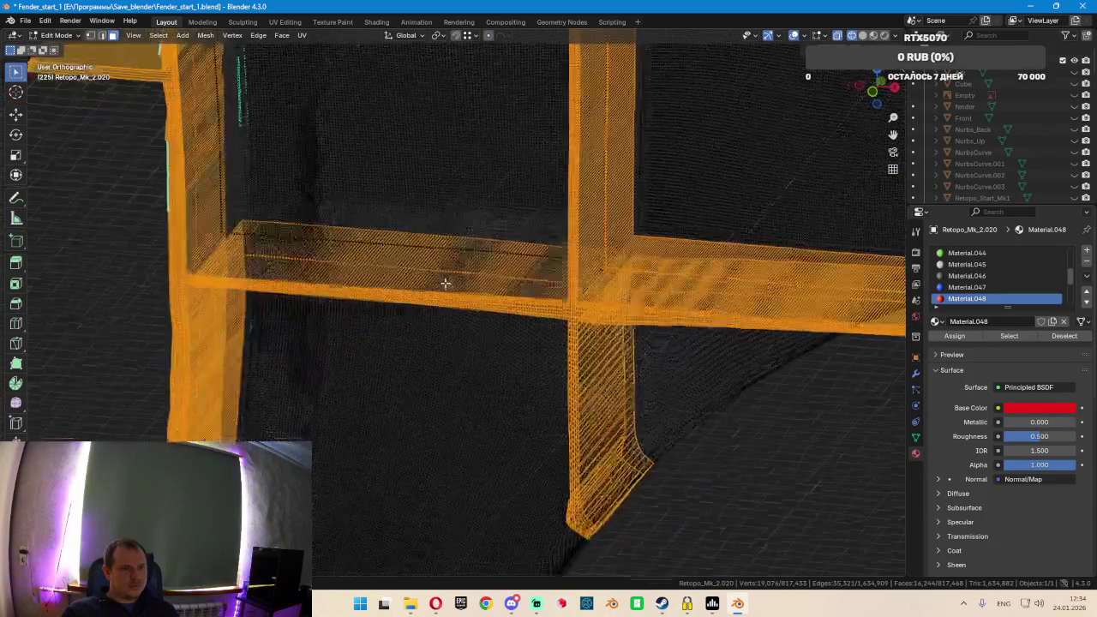
{"action": "key", "text": "shift+z"}
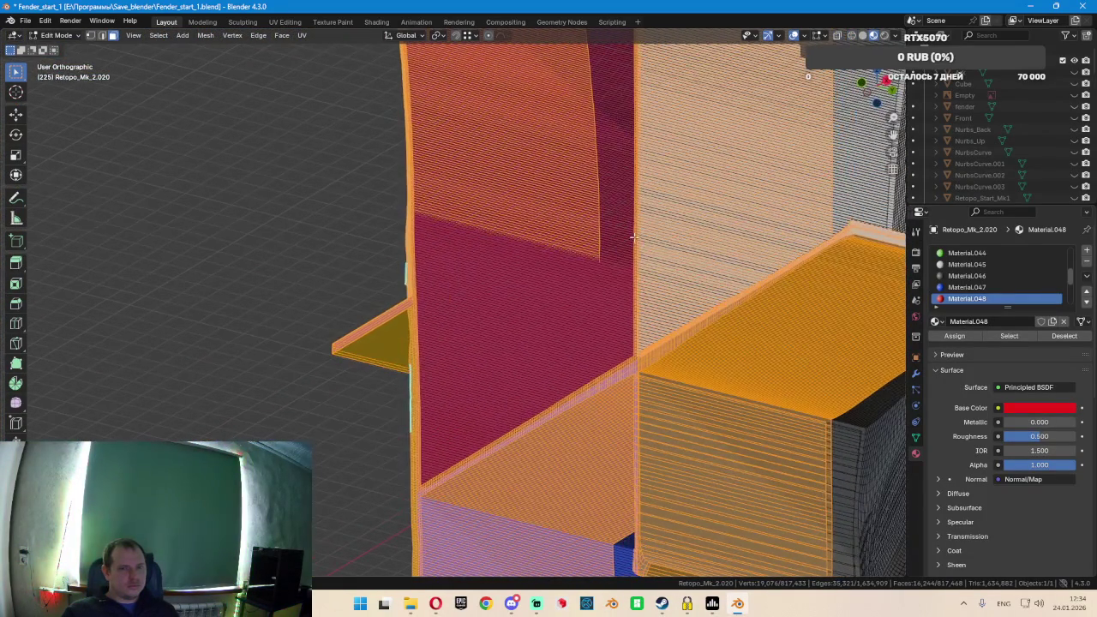
{"action": "middle_click_drag", "start_coordinate": [623, 225], "coordinate": [711, 296], "text": "shift"}
{"action": "mouse_move", "coordinate": [560, 264]}
{"action": "middle_mouse_down"}
{"action": "mouse_move", "coordinate": [671, 265]}
{"action": "mouse_move", "coordinate": [409, 252]}
{"action": "mouse_move", "coordinate": [573, 325]}
{"action": "mouse_move", "coordinate": [519, 177]}
{"action": "mouse_move", "coordinate": [577, 408]}
{"action": "mouse_move", "coordinate": [545, 257]}
{"action": "mouse_move", "coordinate": [577, 257]}
{"action": "mouse_move", "coordinate": [580, 365]}
{"action": "mouse_move", "coordinate": [619, 362]}
{"action": "mouse_move", "coordinate": [676, 316]}
{"action": "mouse_move", "coordinate": [657, 328]}
{"action": "mouse_move", "coordinate": [739, 378]}
{"action": "mouse_move", "coordinate": [635, 386]}
{"action": "mouse_move", "coordinate": [528, 374]}
{"action": "mouse_move", "coordinate": [557, 368]}
{"action": "middle_mouse_up"}
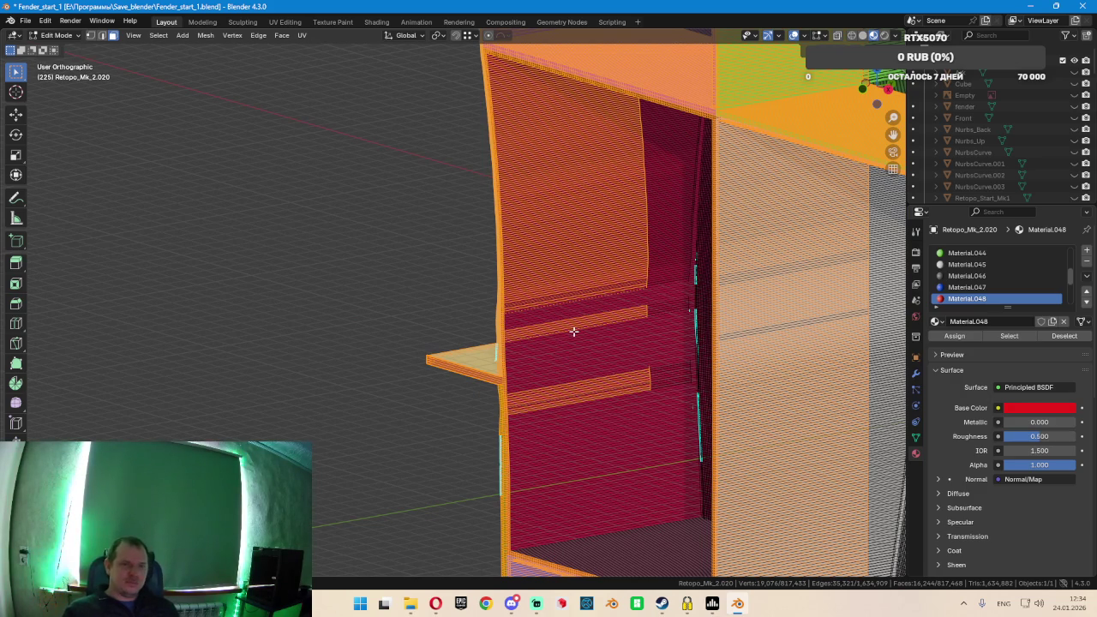
{"action": "middle_click_drag", "start_coordinate": [574, 331], "coordinate": [580, 299]}
{"action": "scroll", "coordinate": [674, 297], "scroll_direction": "up", "scroll_amount": 3}
{"action": "mouse_move", "coordinate": [673, 296]}
{"action": "middle_mouse_down"}
{"action": "mouse_move", "coordinate": [789, 335]}
{"action": "mouse_move", "coordinate": [611, 296]}
{"action": "middle_mouse_up"}
{"action": "key", "text": "x"}
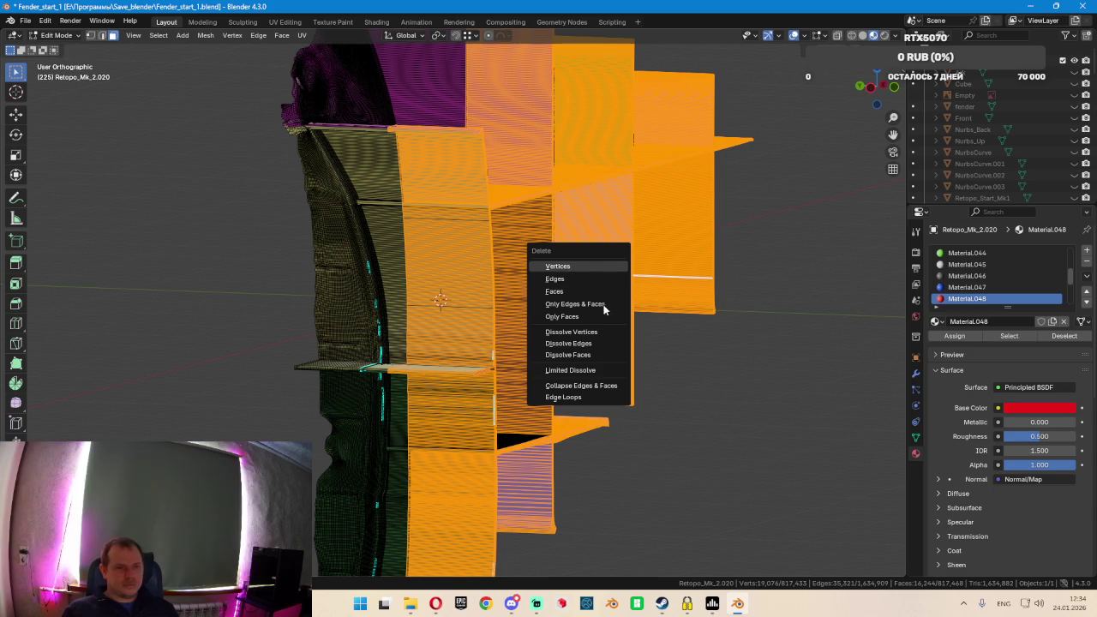
Delete the selected orange panel geometry, undo it, and return to the Front view
{"action": "left_click", "coordinate": [602, 305]}
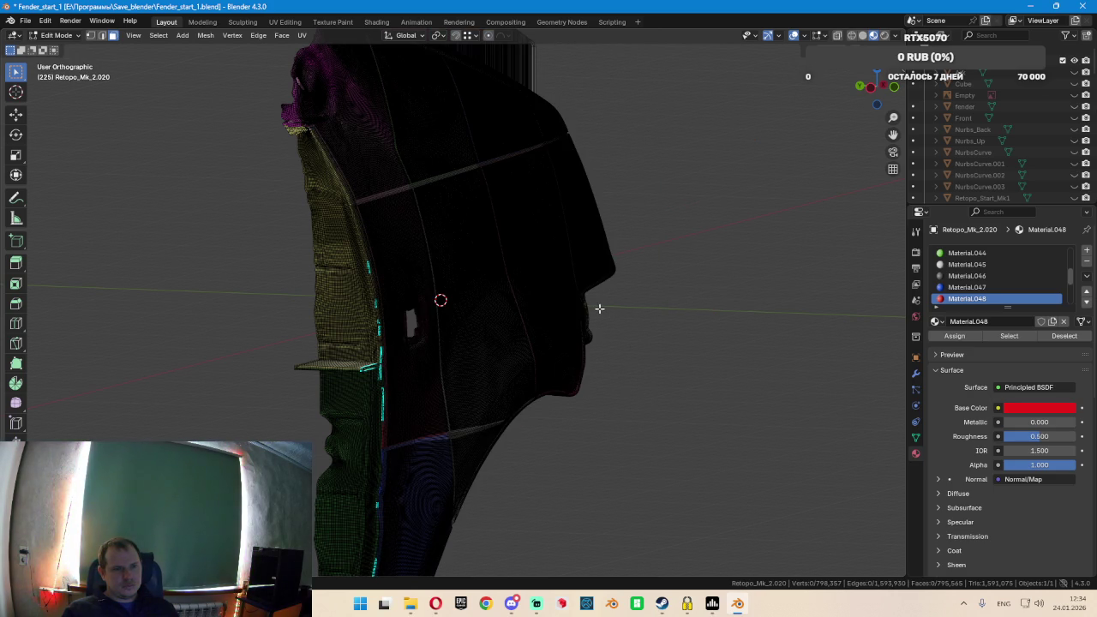
{"action": "key", "text": "ctrl+z"}
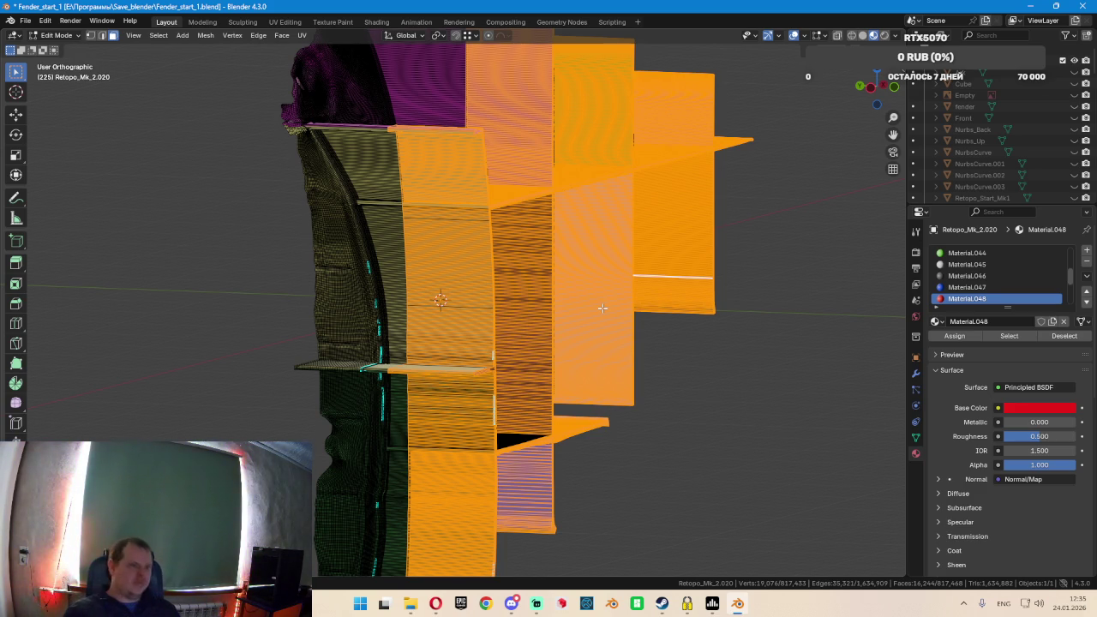
{"action": "scroll", "coordinate": [588, 268], "scroll_direction": "down", "scroll_amount": 3}
{"action": "middle_click_drag", "start_coordinate": [675, 284], "coordinate": [593, 287]}
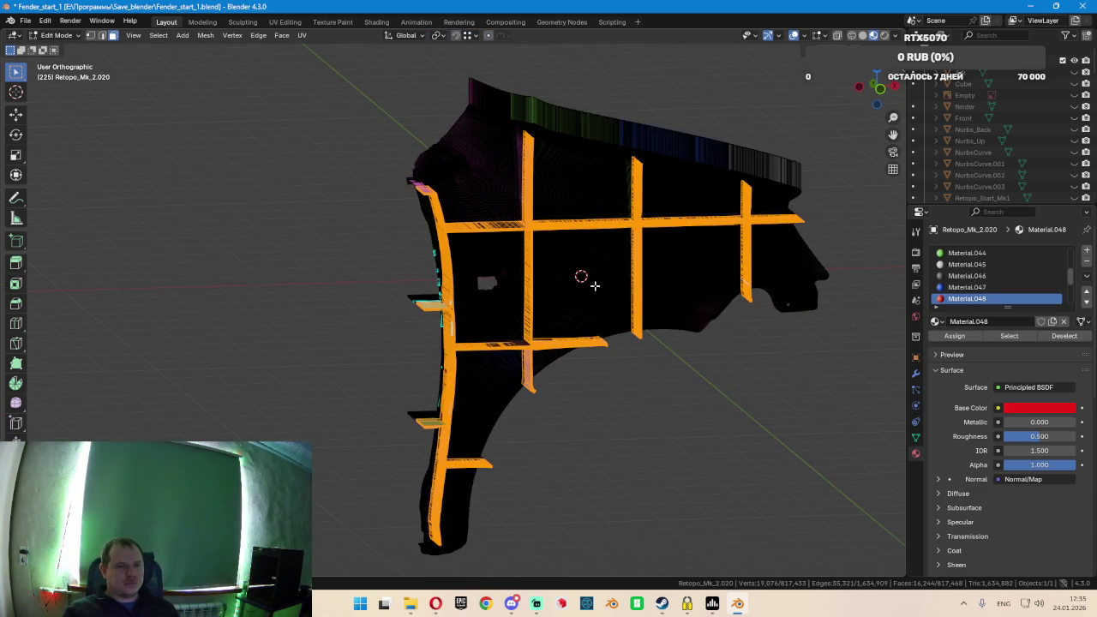
{"action": "key", "text": "KP_1"}
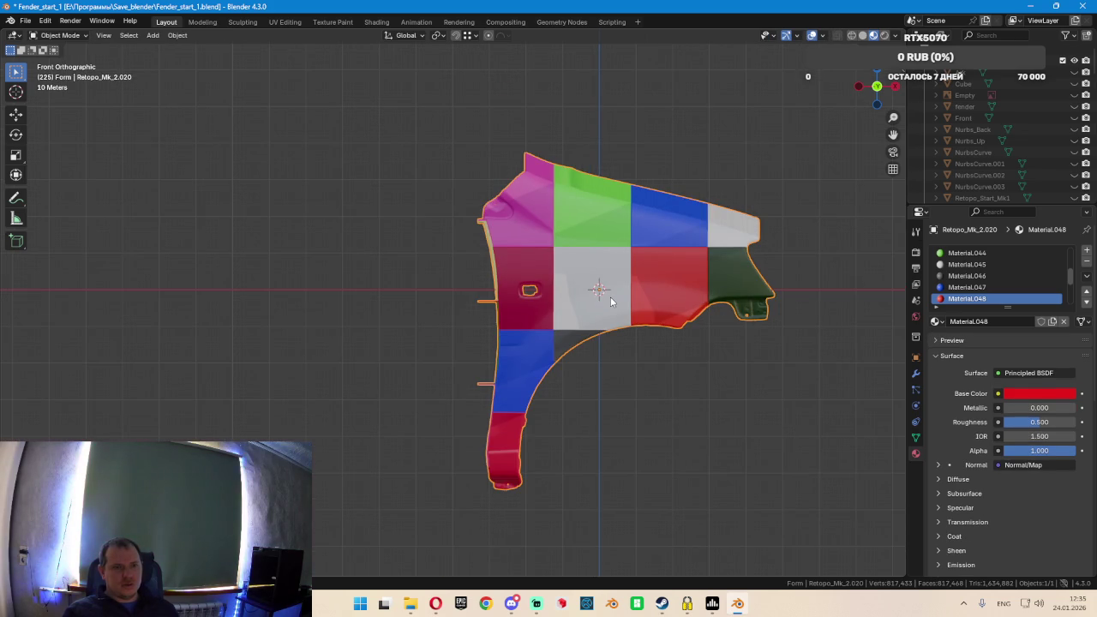
Add a new cube, Cube.001, scale it up, then flatten it along Y into a thin slab
{"action": "mouse_move", "coordinate": [611, 300]}
{"action": "middle_mouse_down"}
{"action": "mouse_move", "coordinate": [605, 318]}
{"action": "mouse_move", "coordinate": [569, 334]}
{"action": "middle_mouse_up"}
{"action": "key", "text": "KP_1"}
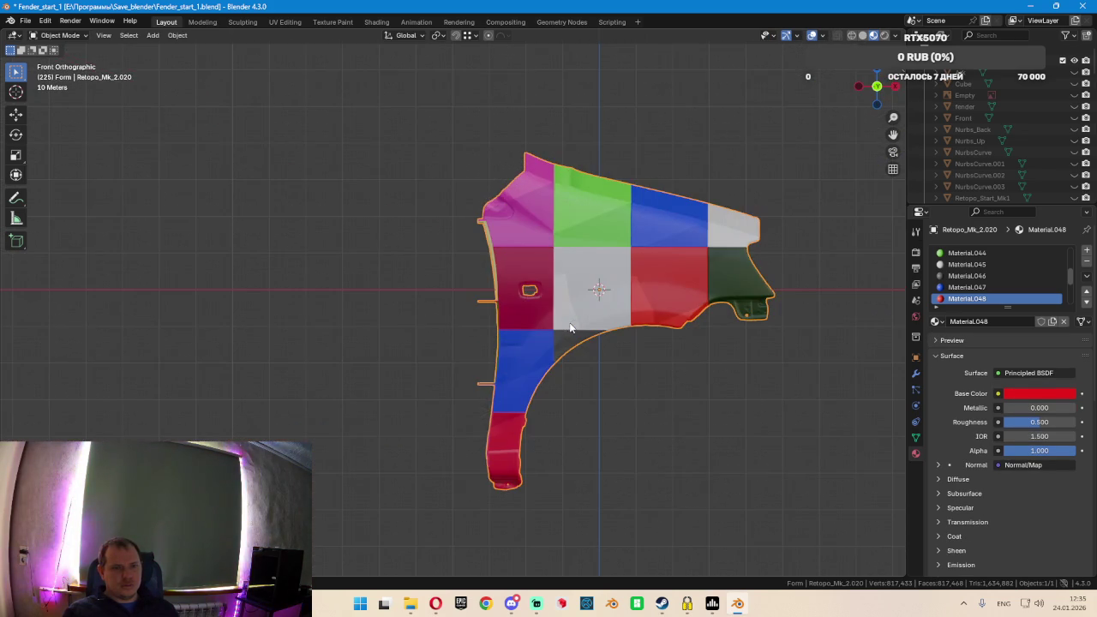
{"action": "key", "text": "shift+z"}
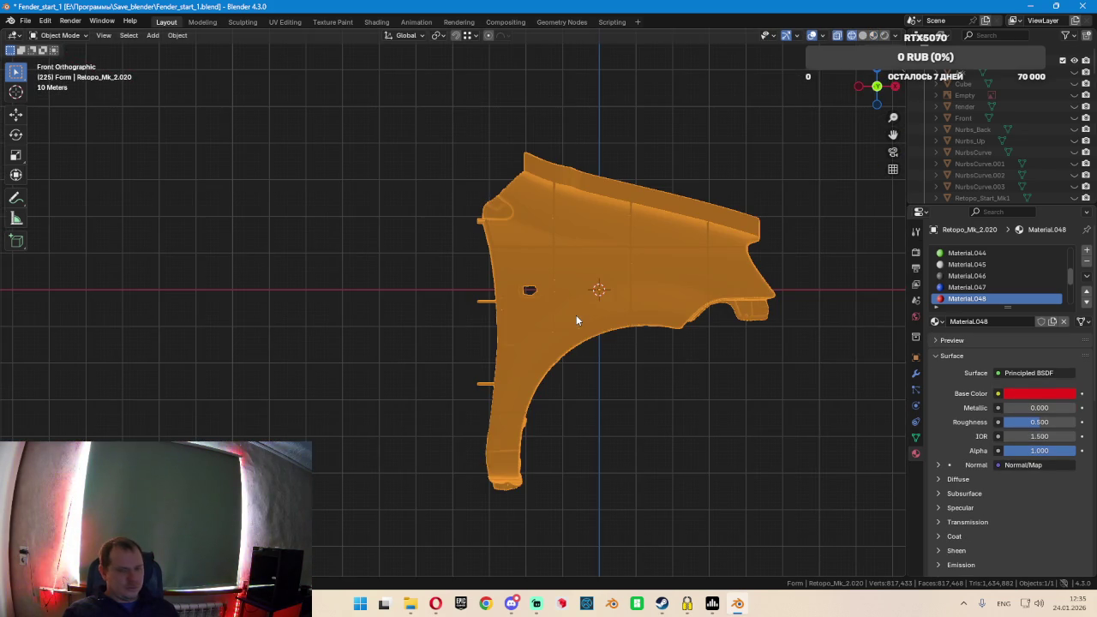
{"action": "key", "text": "shift+z"}
{"action": "key", "text": "shift+a"}
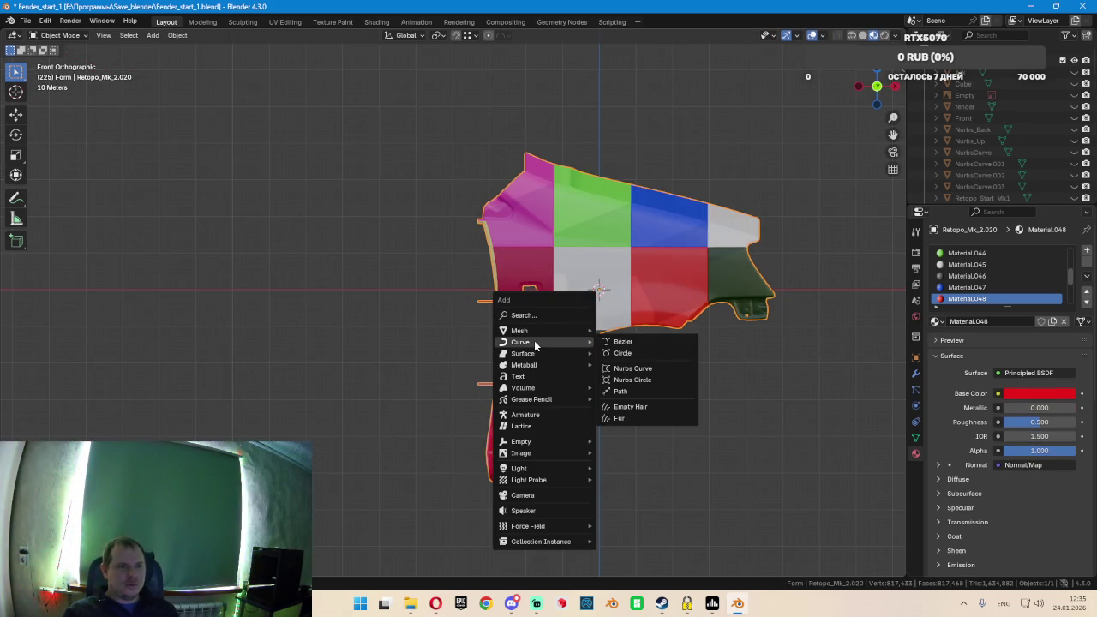
{"action": "mouse_move", "coordinate": [520, 331]}
{"action": "left_click", "coordinate": [647, 341]}
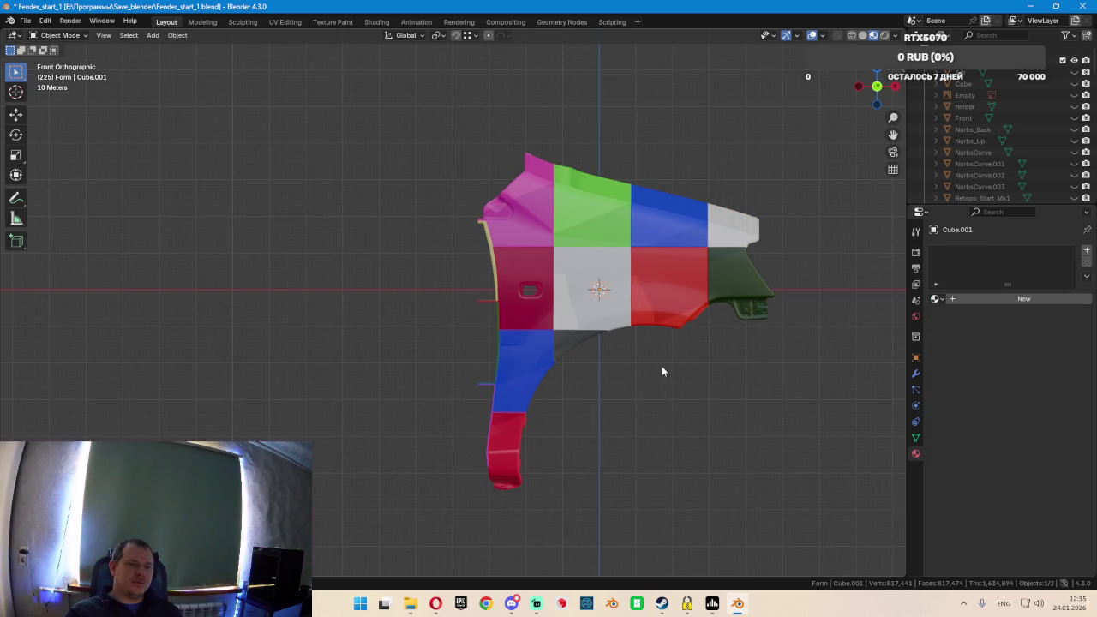
{"action": "key", "text": "s"}
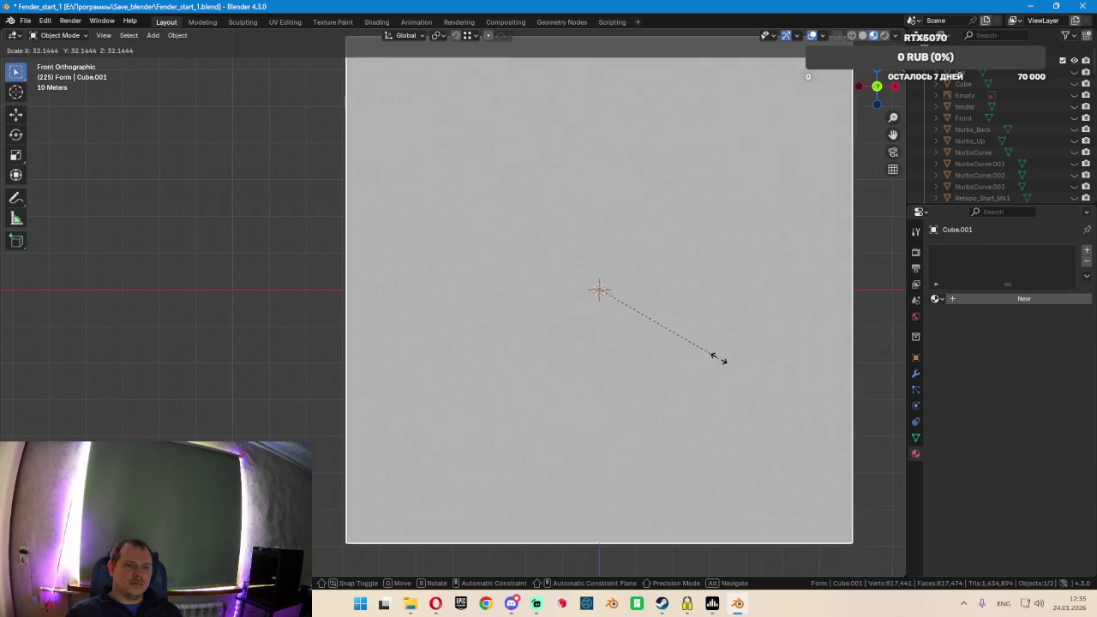
{"action": "left_click", "coordinate": [718, 359]}
{"action": "mouse_move", "coordinate": [716, 359]}
{"action": "middle_mouse_down"}
{"action": "mouse_move", "coordinate": [658, 369]}
{"action": "mouse_move", "coordinate": [695, 364]}
{"action": "mouse_move", "coordinate": [717, 346]}
{"action": "mouse_move", "coordinate": [676, 345]}
{"action": "middle_mouse_up"}
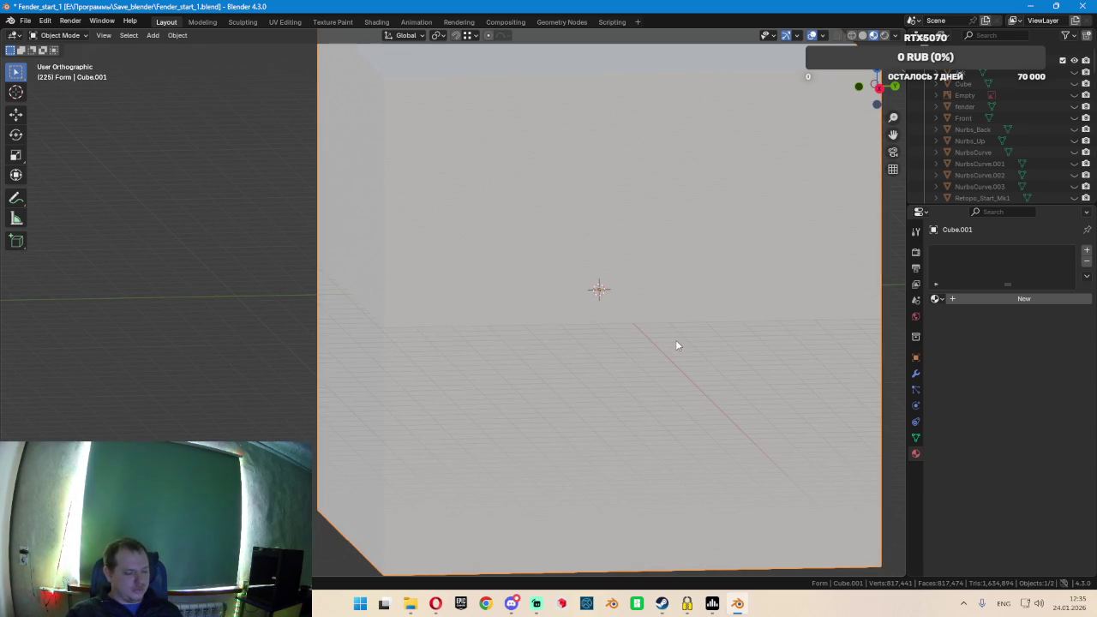
{"action": "key", "text": "s"}
{"action": "key", "text": "y"}
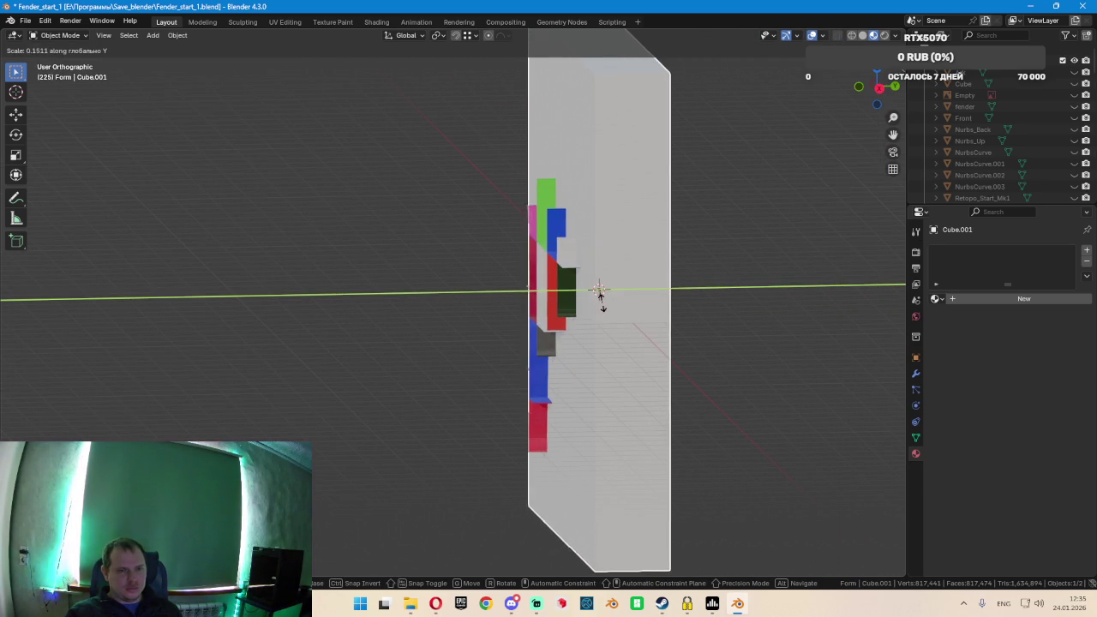
{"action": "left_click", "coordinate": [599, 291]}
Slide the slab along Y until it sits against the fender, checking alignment in Right view X-ray
{"action": "key", "text": "g"}
{"action": "key", "text": "y"}
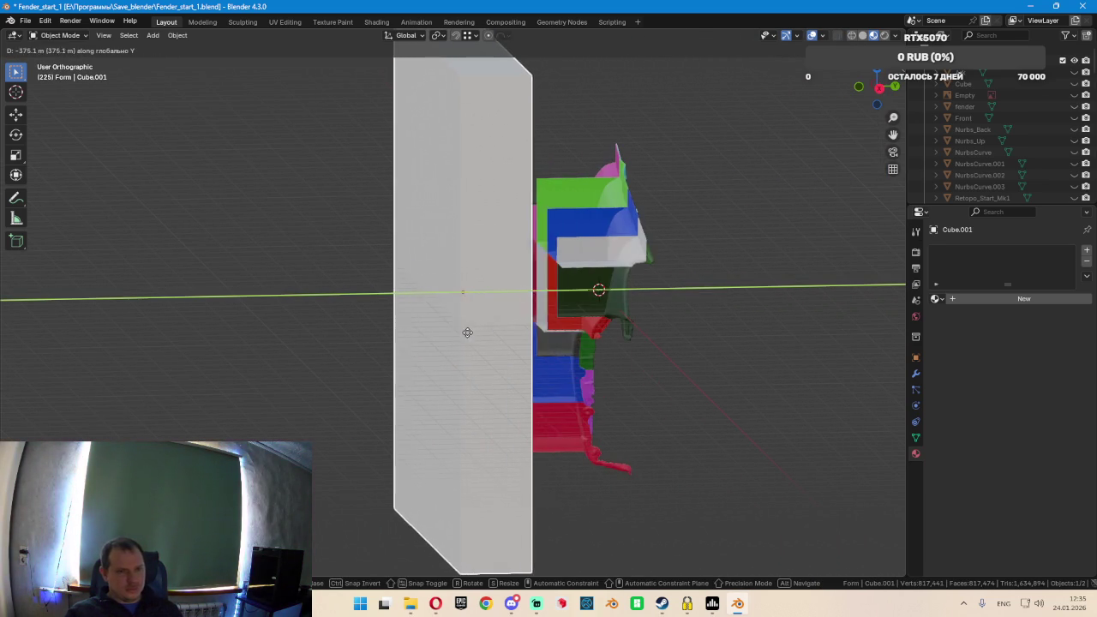
{"action": "left_click", "coordinate": [522, 329]}
{"action": "key", "text": "KP_3"}
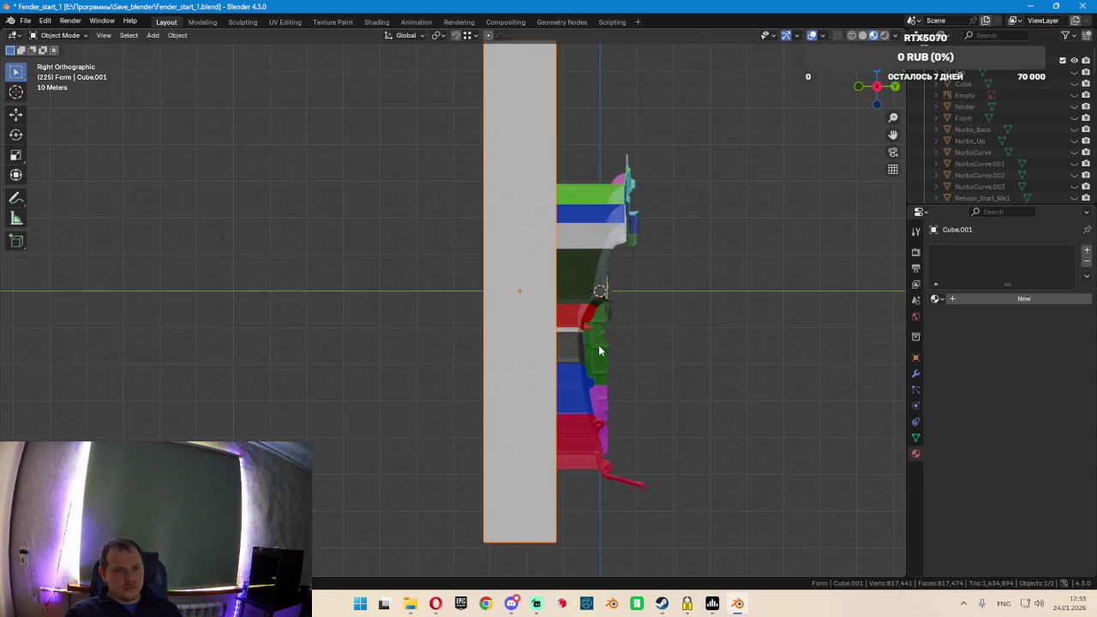
{"action": "key", "text": "shift+z"}
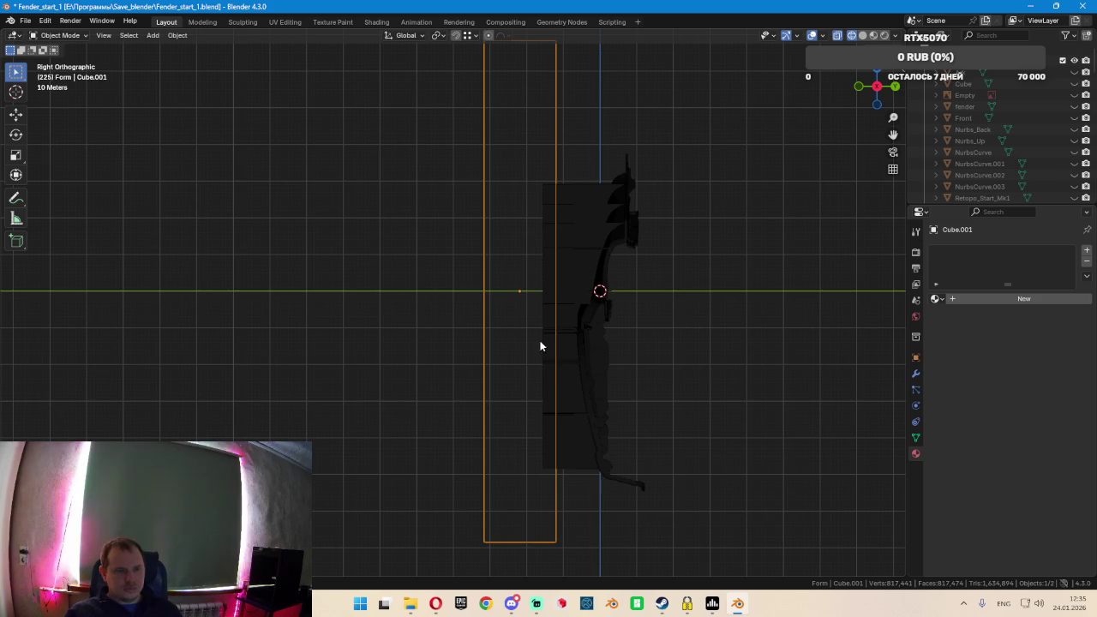
{"action": "scroll", "coordinate": [560, 329], "scroll_direction": "up", "scroll_amount": 2}
{"action": "key", "text": "g"}
{"action": "key", "text": "y"}
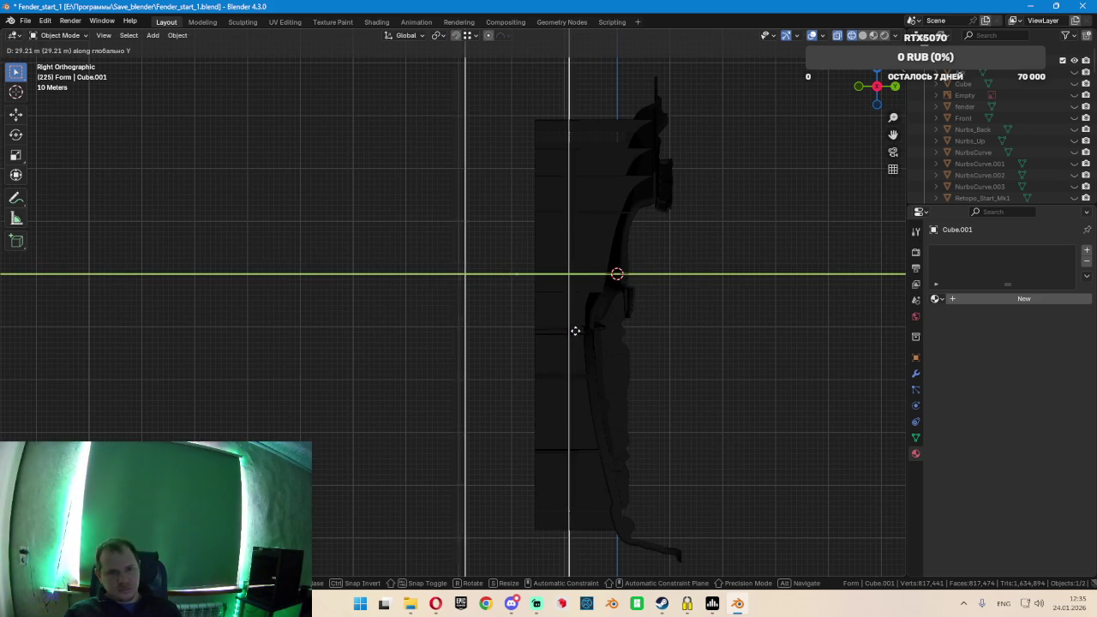
{"action": "left_click", "coordinate": [578, 329]}
{"action": "scroll", "coordinate": [597, 326], "scroll_direction": "up", "scroll_amount": 2}
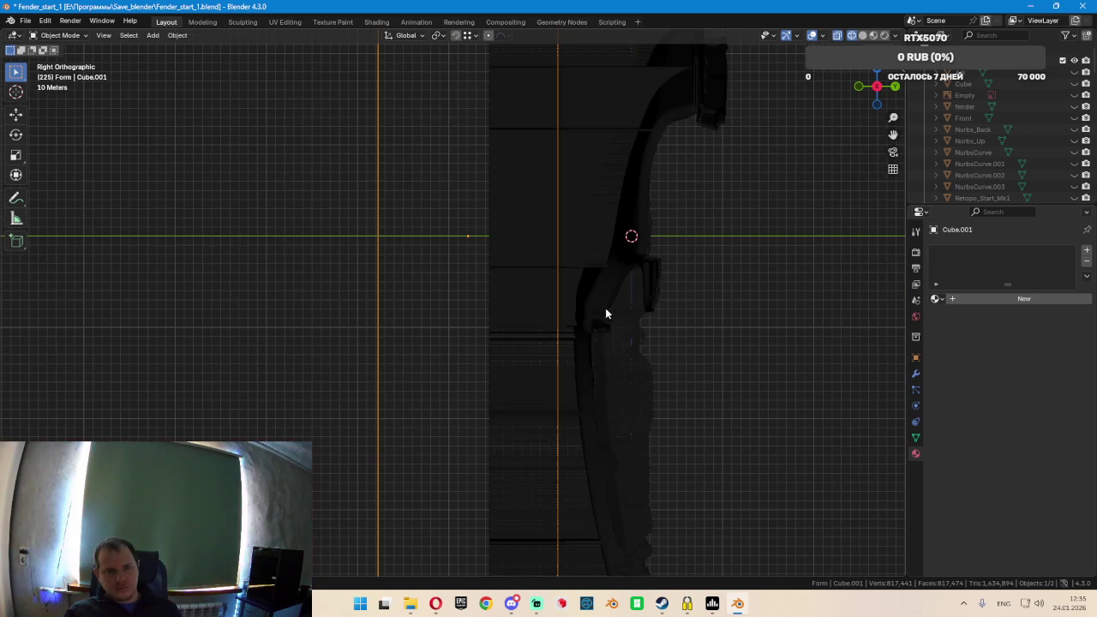
{"action": "scroll", "coordinate": [600, 308], "scroll_direction": "up", "scroll_amount": 3}
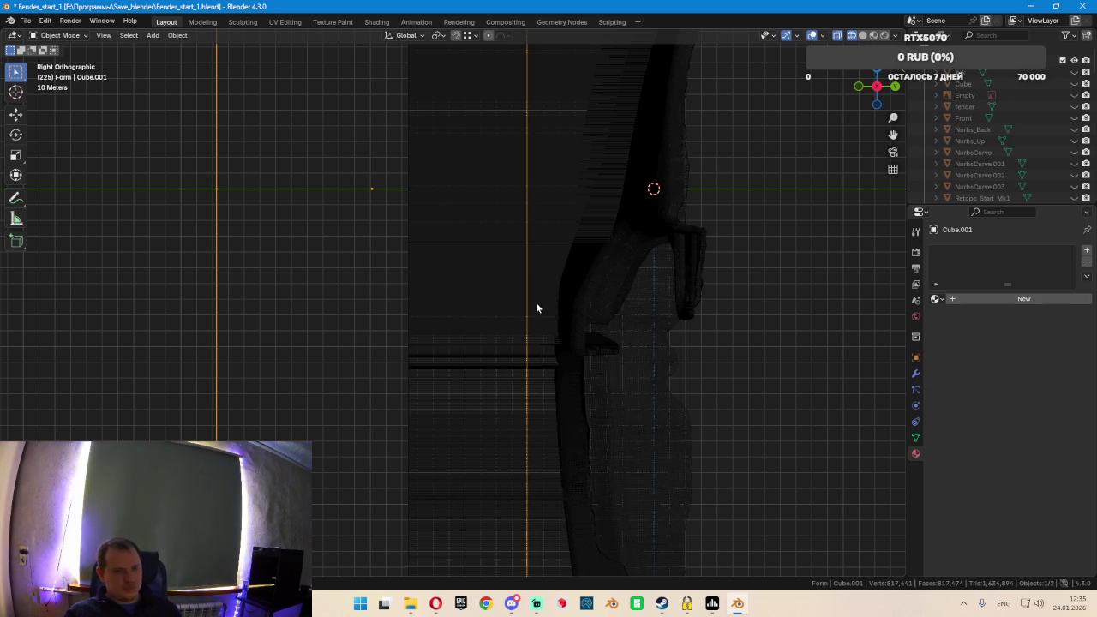
{"action": "scroll", "coordinate": [535, 310], "scroll_direction": "up", "scroll_amount": 2}
{"action": "key", "text": "g"}
{"action": "key", "text": "y"}
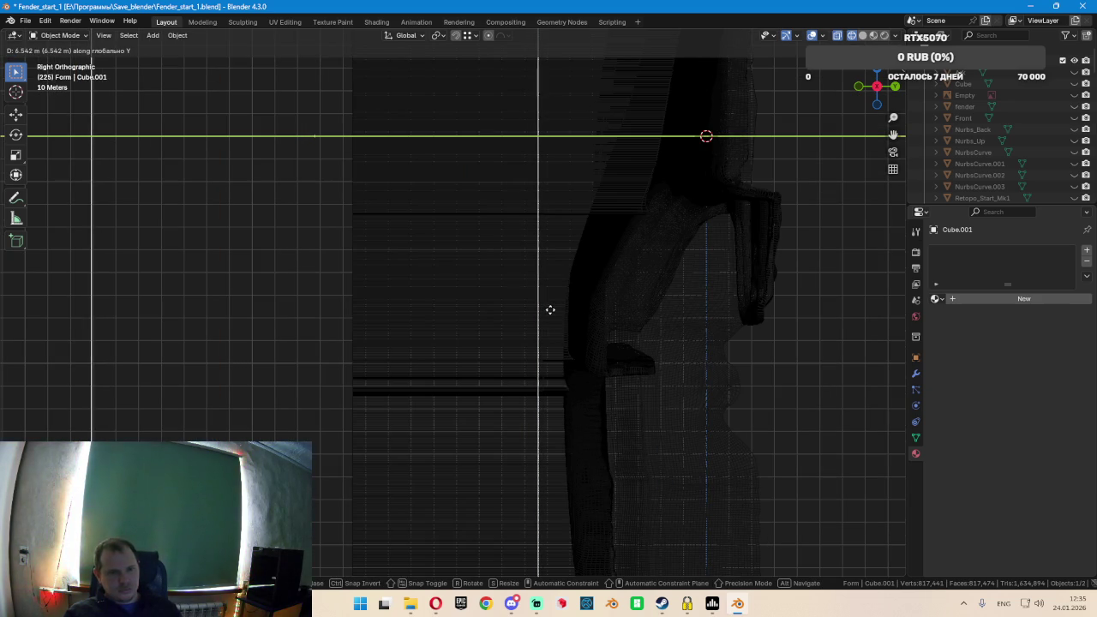
{"action": "left_click", "coordinate": [545, 310]}
{"action": "scroll", "coordinate": [519, 299], "scroll_direction": "down", "scroll_amount": 8}
{"action": "middle_click_drag", "start_coordinate": [499, 309], "coordinate": [540, 313]}
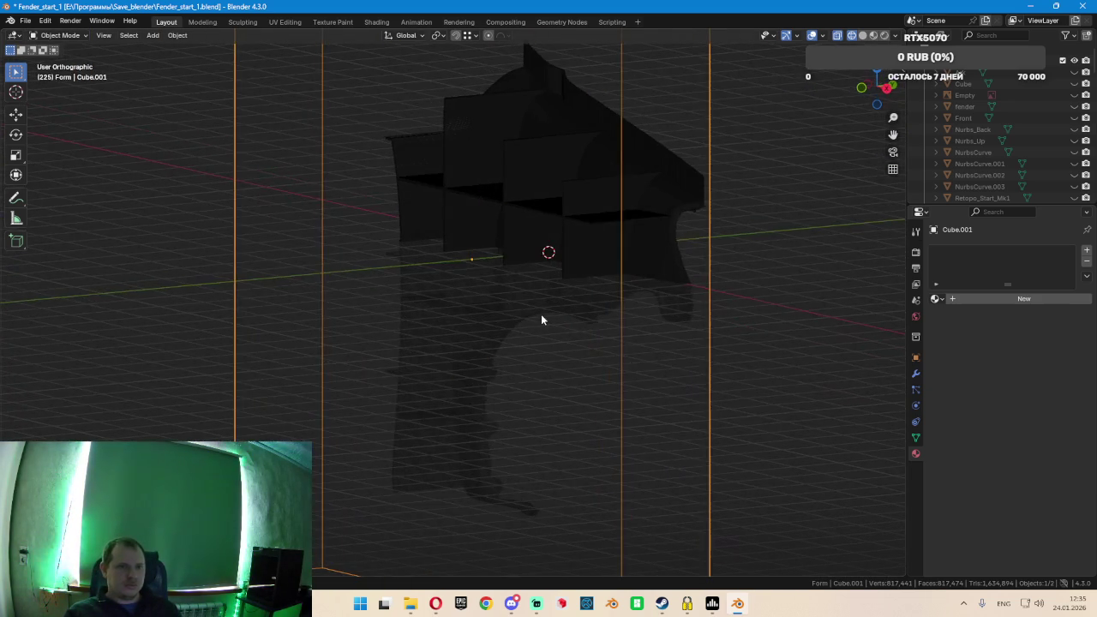
{"action": "scroll", "coordinate": [541, 312], "scroll_direction": "up", "scroll_amount": 5}
{"action": "scroll", "coordinate": [543, 327], "scroll_direction": "down", "scroll_amount": 5}
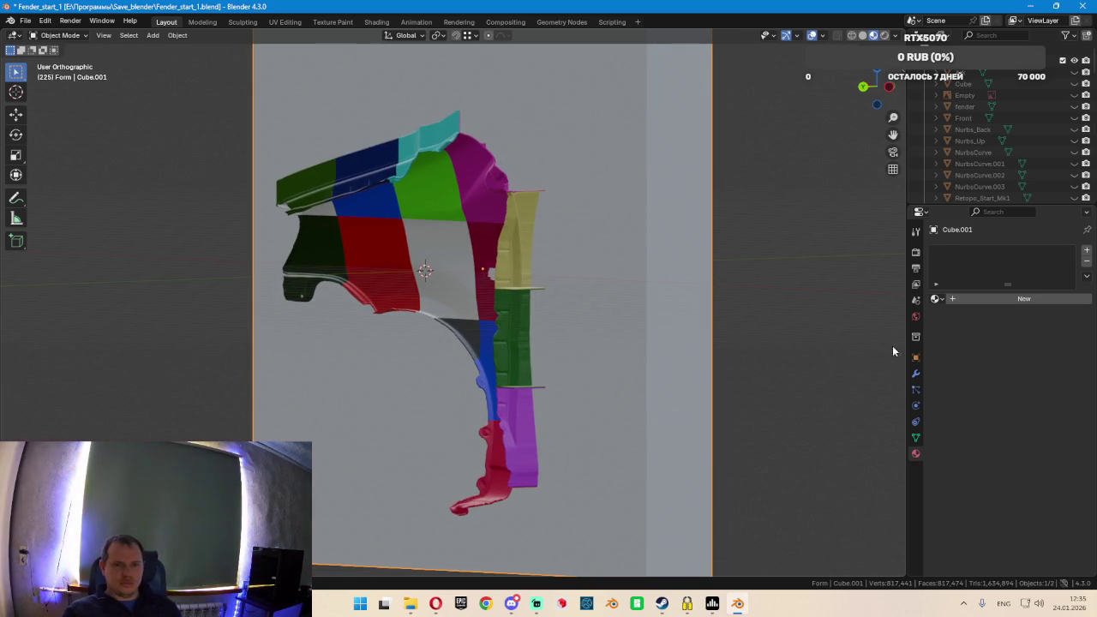
Set Cube.001's viewport display to Wire
{"action": "left_click", "coordinate": [915, 357]}
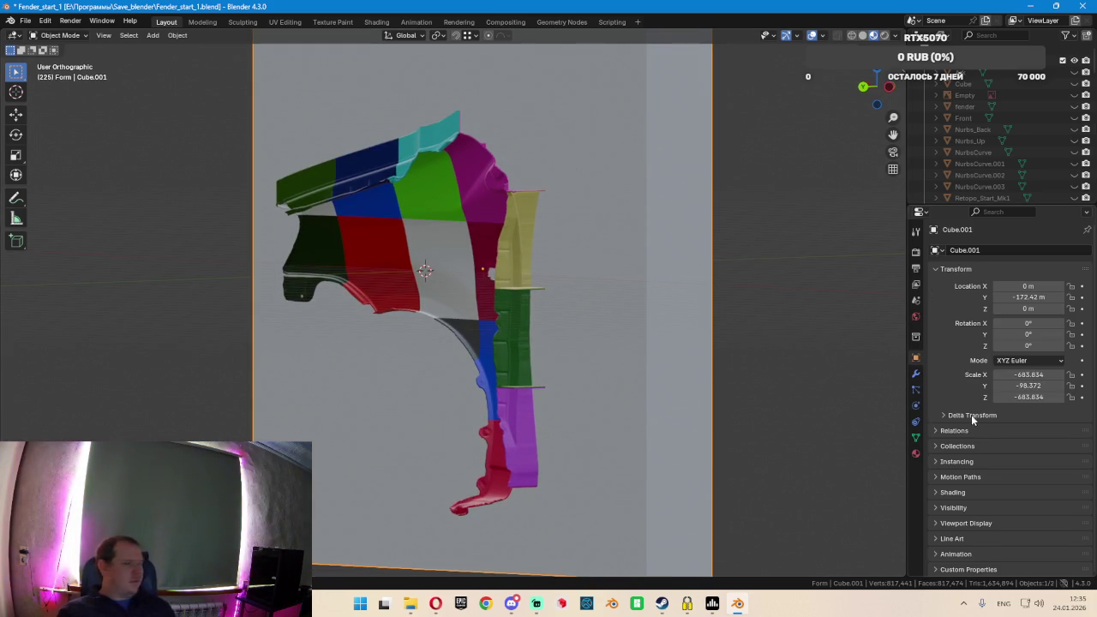
{"action": "left_click", "coordinate": [958, 523]}
{"action": "scroll", "coordinate": [987, 526], "scroll_direction": "down", "scroll_amount": 3}
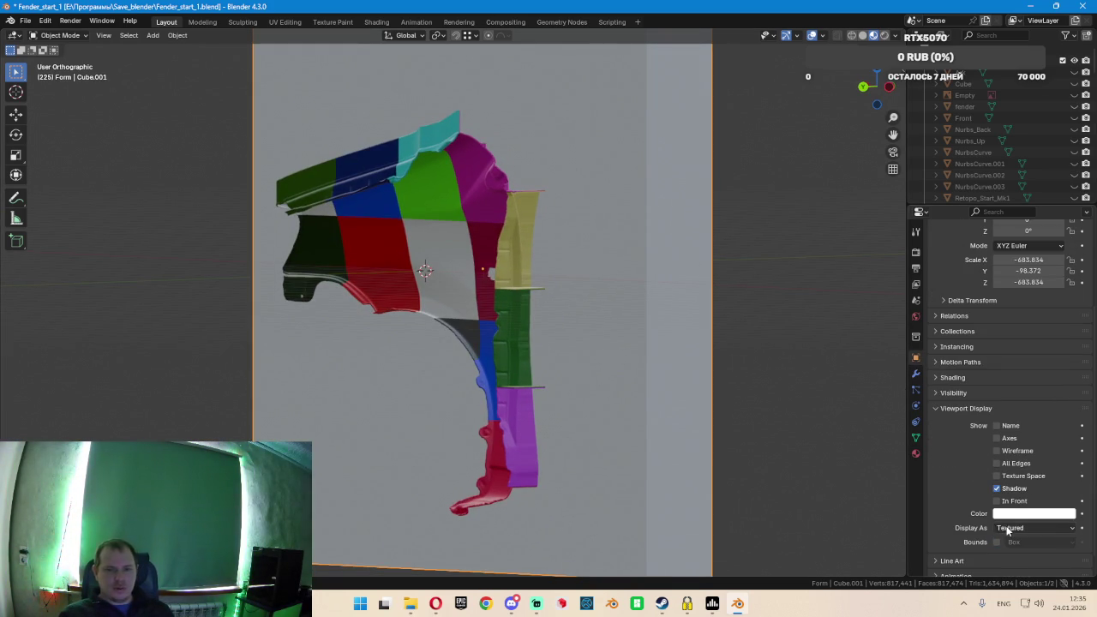
{"action": "left_click", "coordinate": [998, 528]}
{"action": "left_click", "coordinate": [1014, 552]}
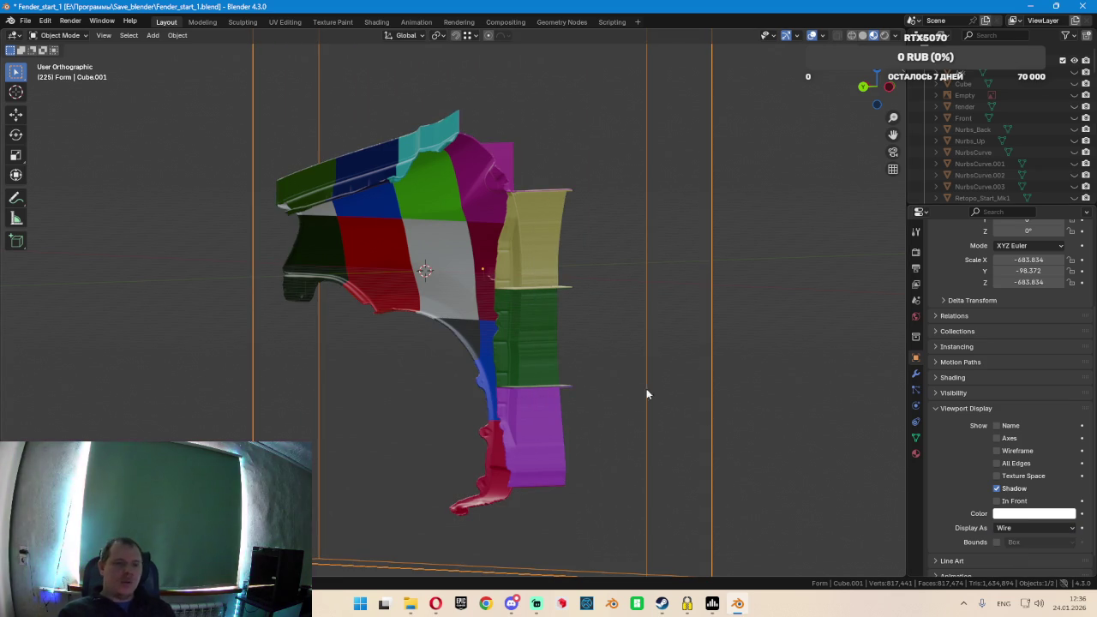
Add a Boolean modifier to the fender with the Fast solver and Cube.001 as the cutting object
{"action": "left_click", "coordinate": [544, 333]}
{"action": "mouse_move", "coordinate": [690, 316]}
{"action": "middle_mouse_down"}
{"action": "mouse_move", "coordinate": [505, 315]}
{"action": "mouse_move", "coordinate": [523, 314]}
{"action": "middle_mouse_up"}
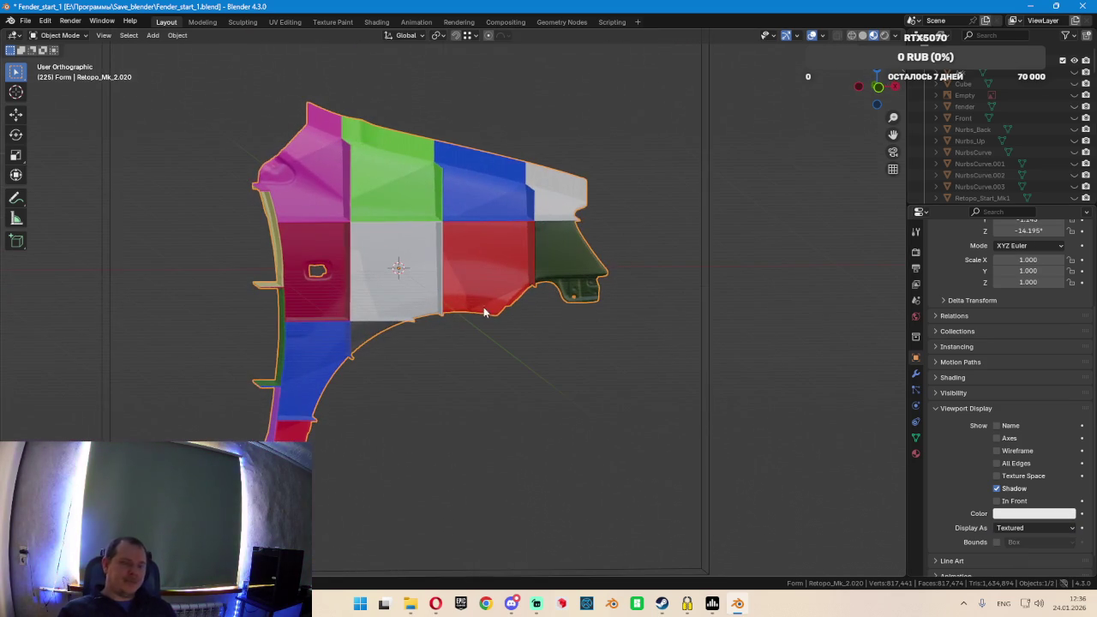
{"action": "left_click", "coordinate": [915, 373]}
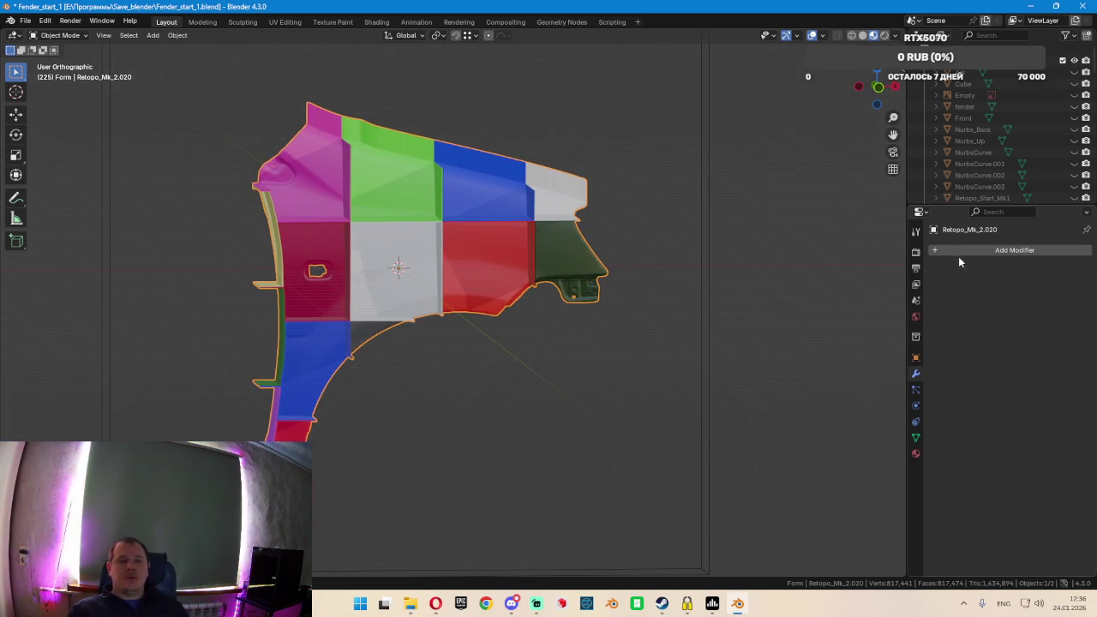
{"action": "left_click", "coordinate": [994, 250]}
{"action": "mouse_move", "coordinate": [905, 291]}
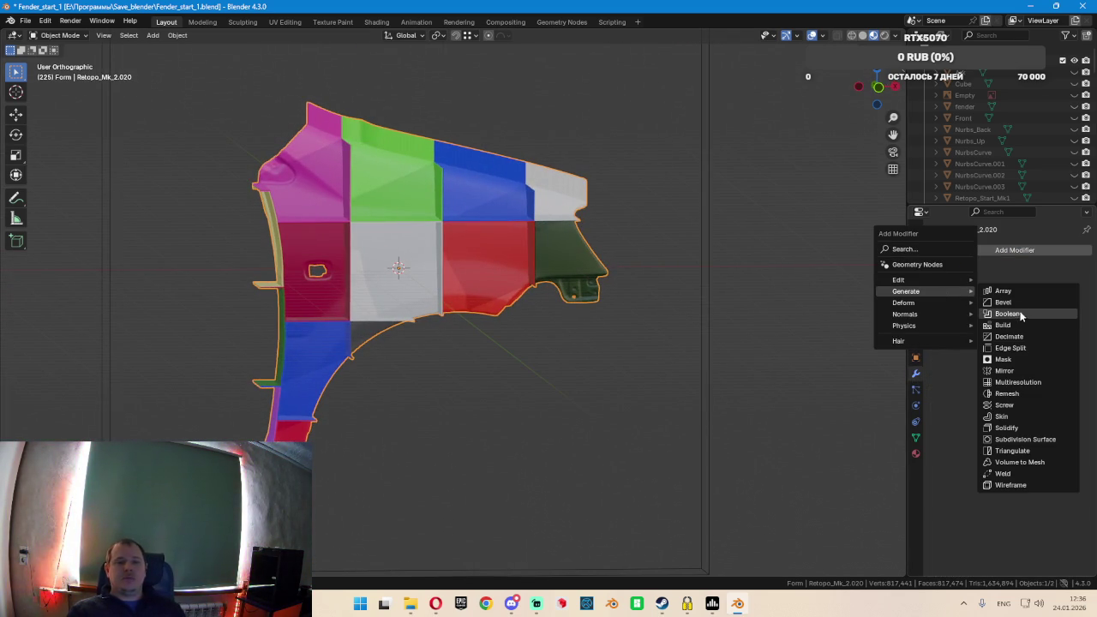
{"action": "left_click", "coordinate": [1033, 310]}
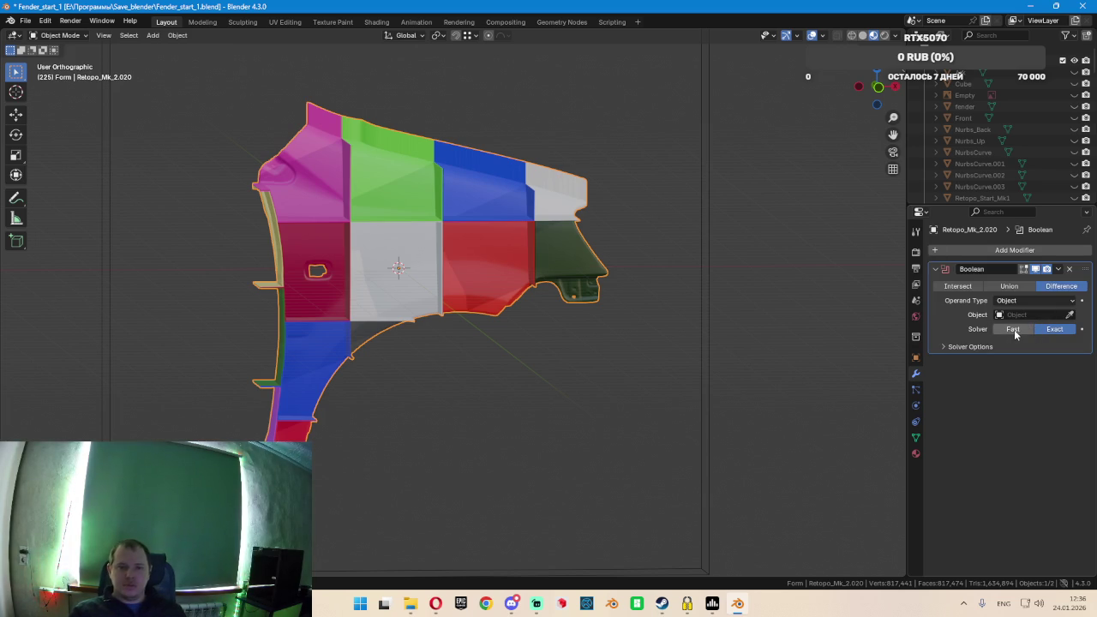
{"action": "left_click", "coordinate": [1069, 316]}
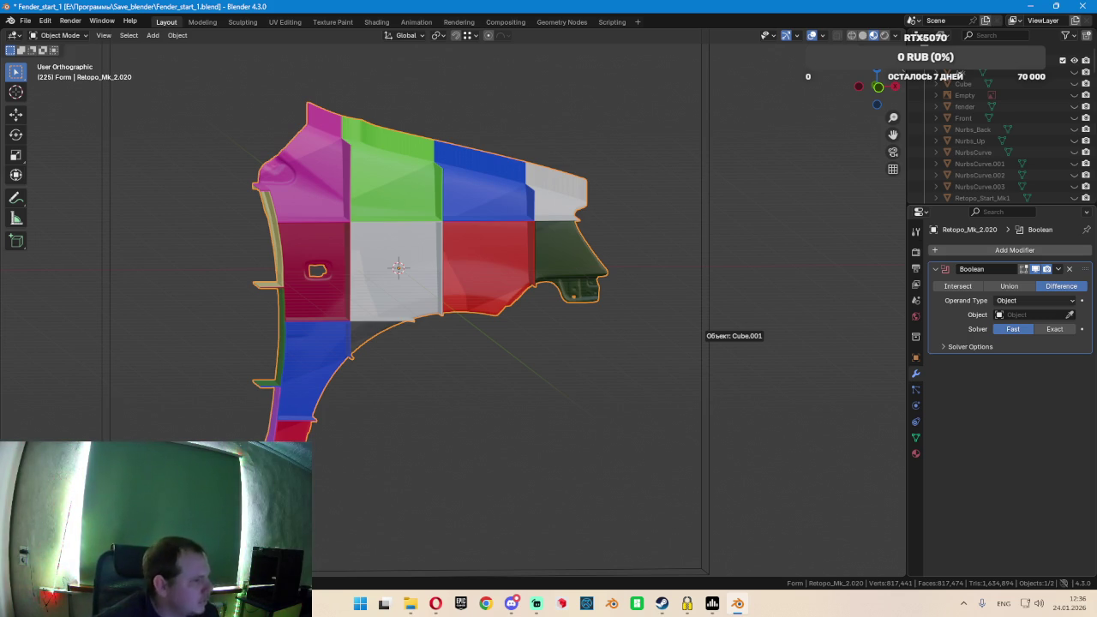
{"action": "key", "text": "alt+Tab"}
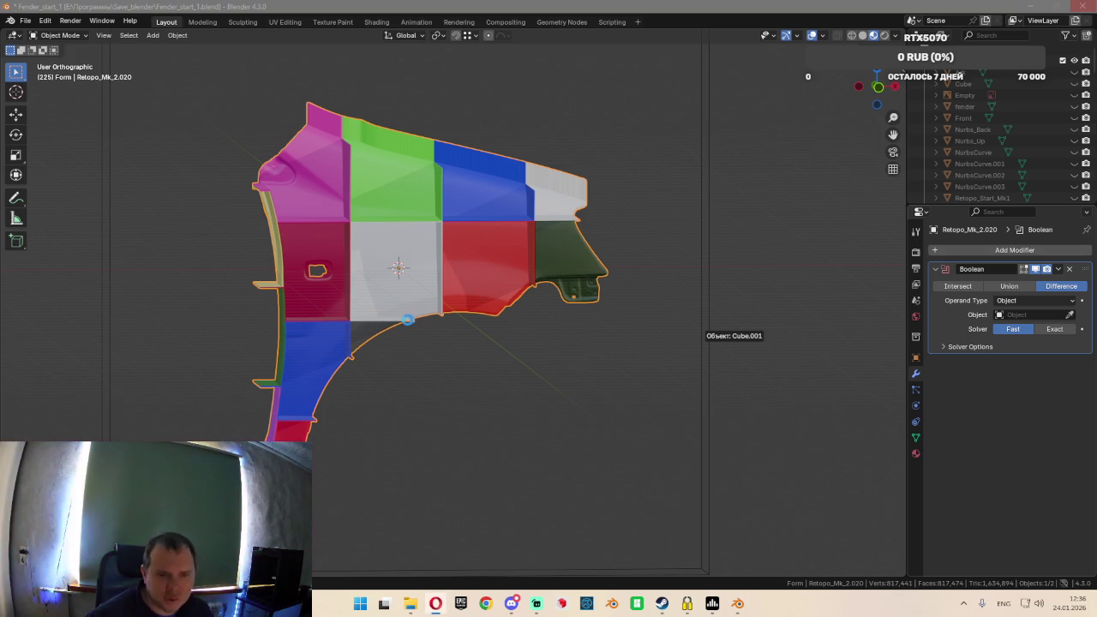
{"action": "left_click", "coordinate": [408, 319]}
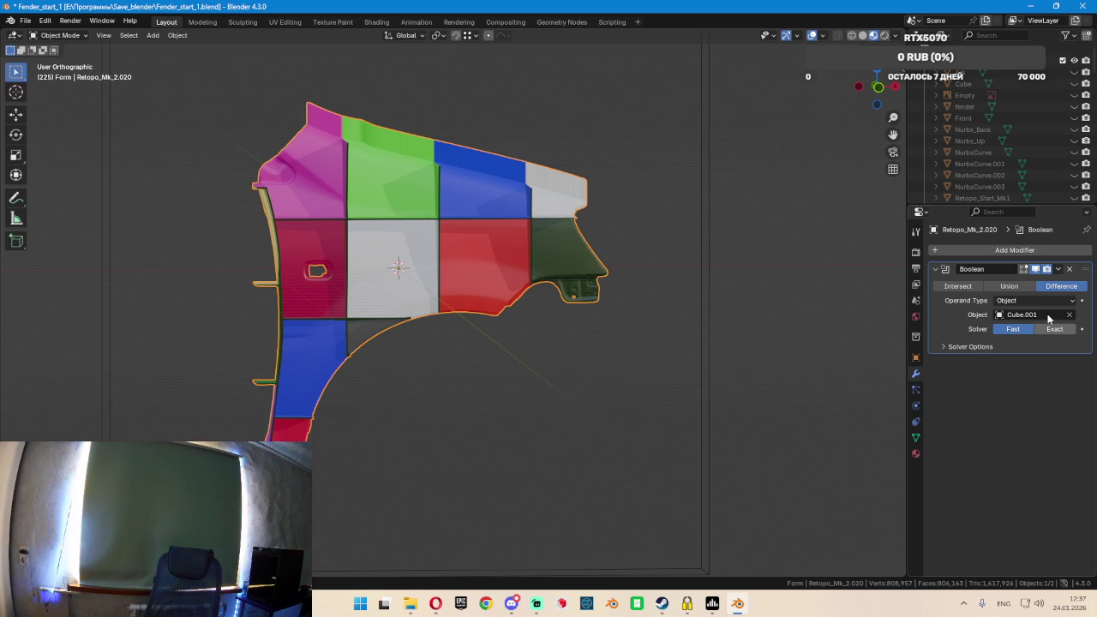
Switch the fender's Boolean modifier solver from Fast to Exact
{"action": "left_click", "coordinate": [1052, 328]}
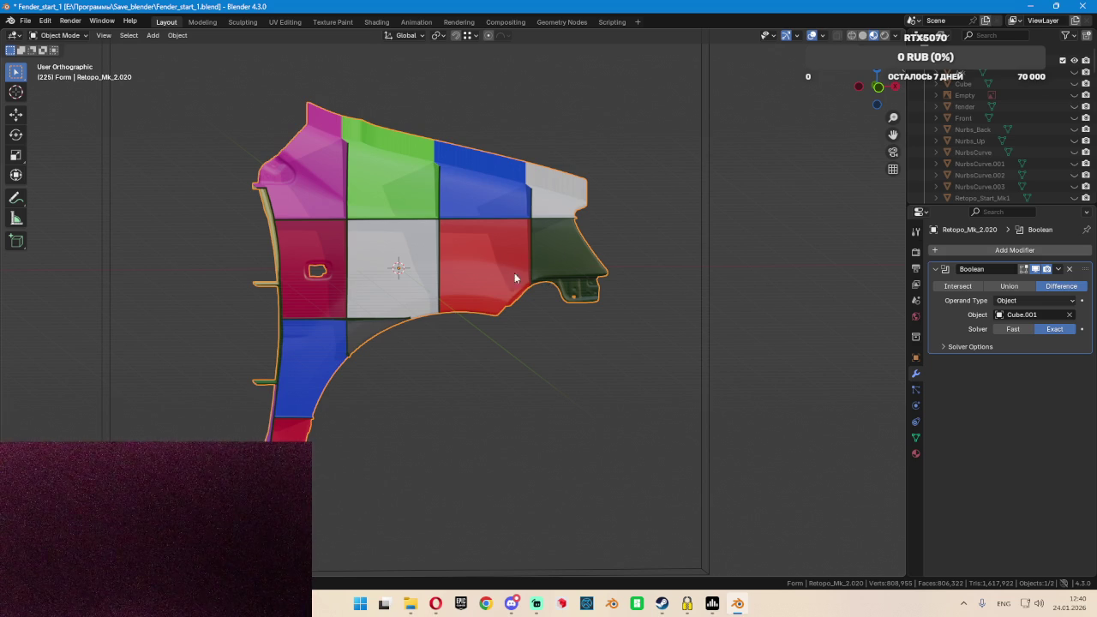
Zoom and orbit to inspect the trimmed wheel-arch edge, then open the Boolean modifier's dropdown menu
{"action": "scroll", "coordinate": [531, 274], "scroll_direction": "up", "scroll_amount": 3}
{"action": "scroll", "coordinate": [531, 237], "scroll_direction": "up", "scroll_amount": 2}
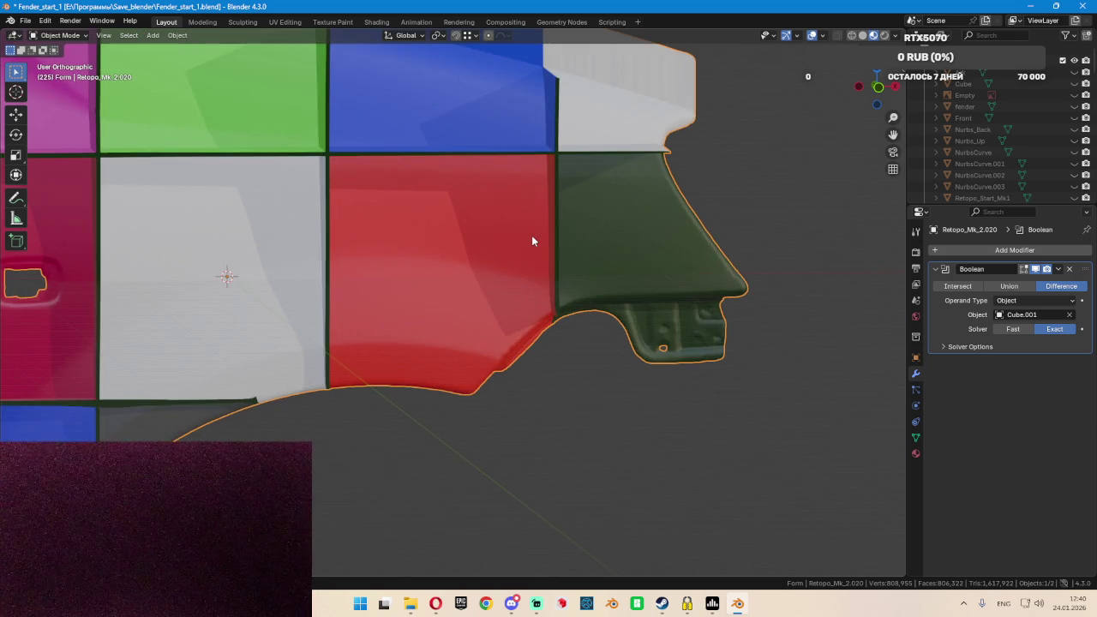
{"action": "scroll", "coordinate": [531, 236], "scroll_direction": "down", "scroll_amount": 5}
{"action": "scroll", "coordinate": [500, 251], "scroll_direction": "up", "scroll_amount": 2}
{"action": "mouse_move", "coordinate": [500, 249]}
{"action": "middle_mouse_down"}
{"action": "mouse_move", "coordinate": [460, 227]}
{"action": "mouse_move", "coordinate": [438, 236]}
{"action": "mouse_move", "coordinate": [595, 256]}
{"action": "mouse_move", "coordinate": [440, 248]}
{"action": "middle_mouse_up"}
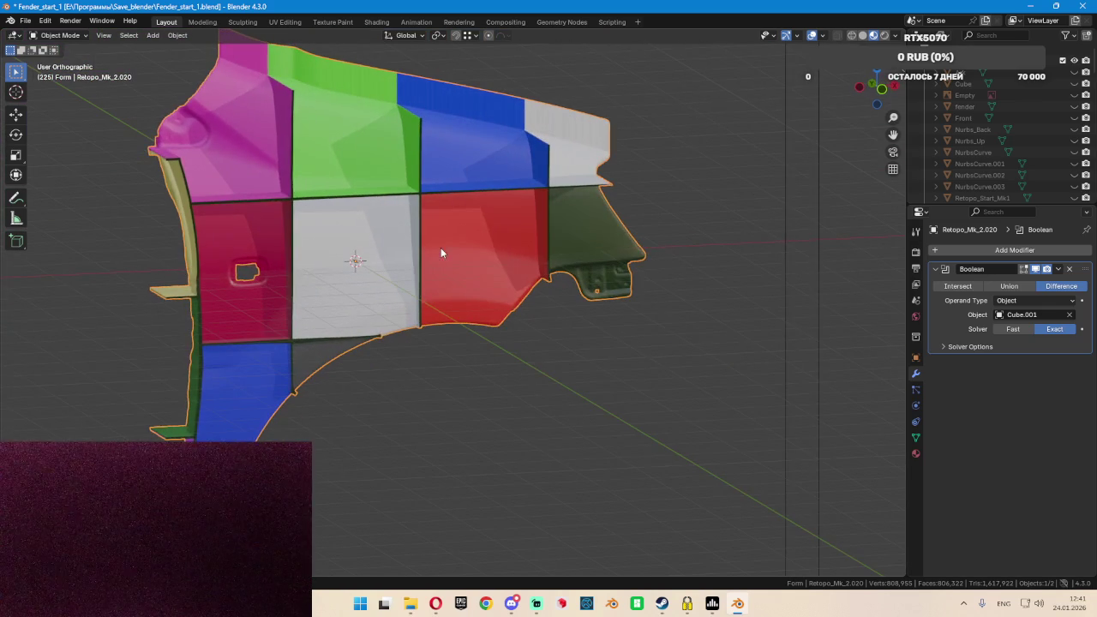
{"action": "left_click", "coordinate": [1058, 269]}
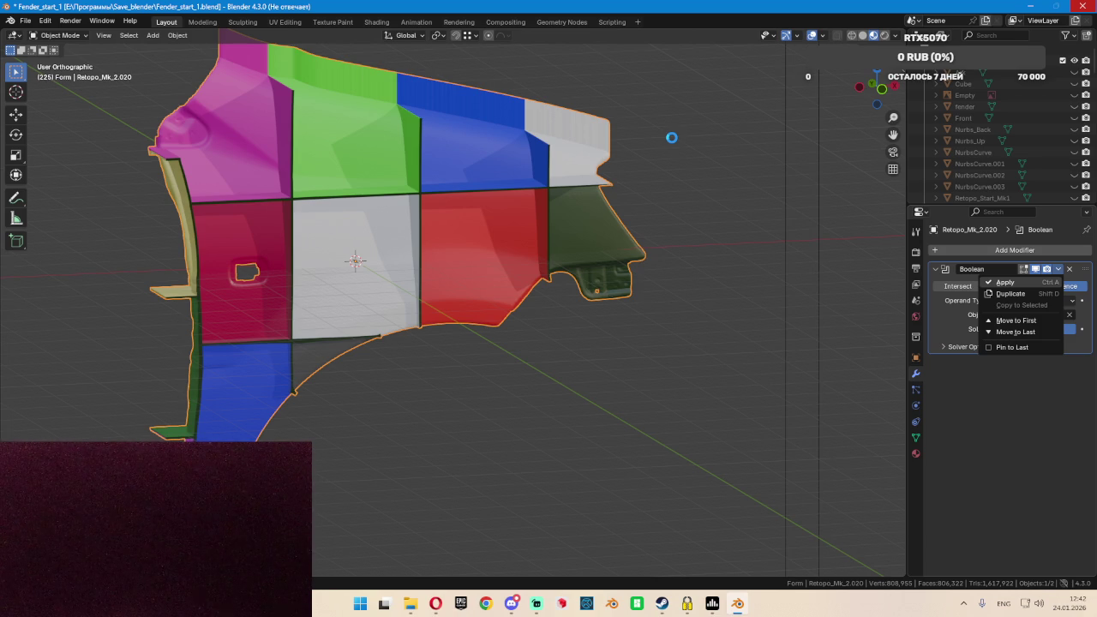
Save the file with the applied Boolean cut
{"action": "scroll", "coordinate": [672, 137], "scroll_direction": "down", "scroll_amount": 4}
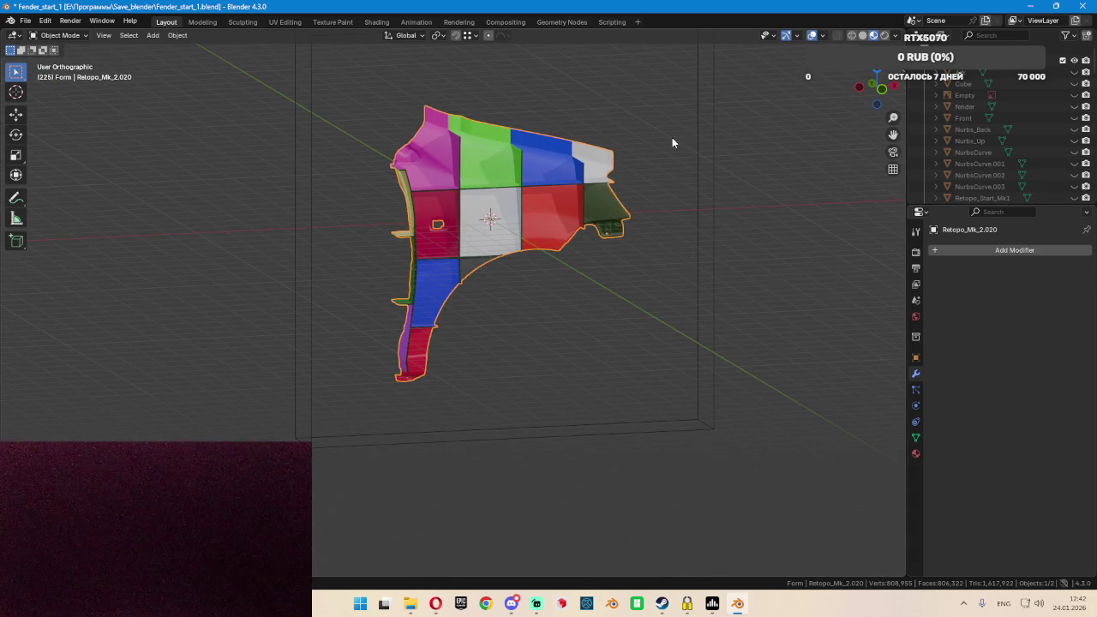
{"action": "key", "text": "ctrl+s"}
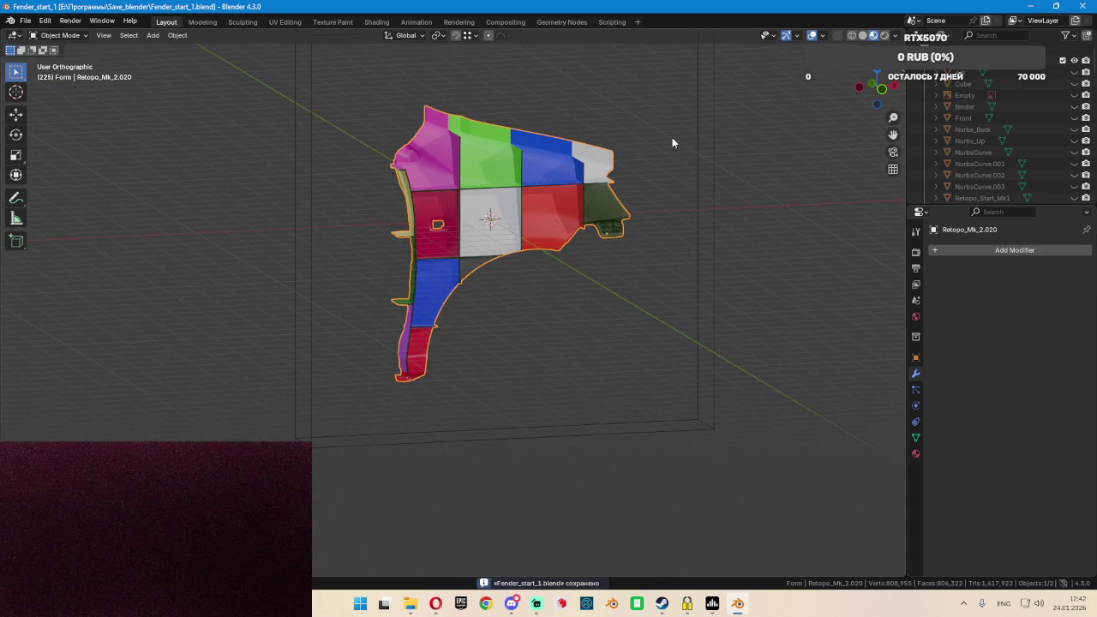
{"action": "scroll", "coordinate": [647, 104], "scroll_direction": "up", "scroll_amount": 3}
Delete the leftover cutter cube Cube.001
{"action": "left_click", "coordinate": [807, 211]}
{"action": "key", "text": "x"}
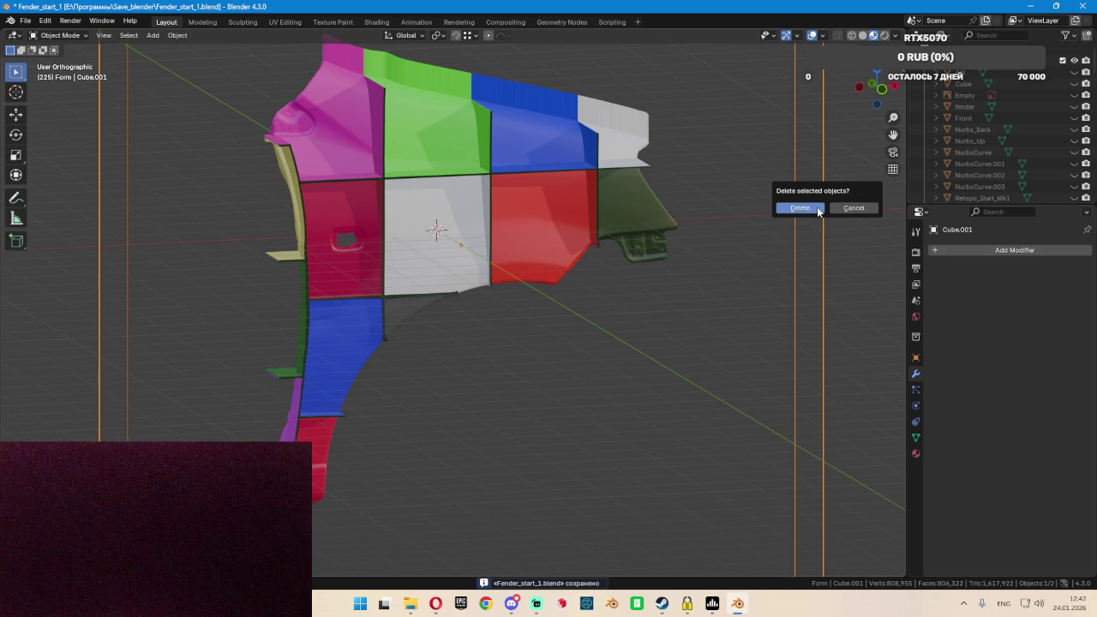
{"action": "left_click", "coordinate": [799, 207]}
Inspect the trimmed fender, then put Retopo_Mk_2.020 into Edit Mode
{"action": "mouse_move", "coordinate": [796, 130]}
{"action": "middle_mouse_down"}
{"action": "mouse_move", "coordinate": [476, 213]}
{"action": "mouse_move", "coordinate": [519, 221]}
{"action": "middle_mouse_up"}
{"action": "scroll", "coordinate": [449, 257], "scroll_direction": "up", "scroll_amount": 2}
{"action": "scroll", "coordinate": [443, 262], "scroll_direction": "up", "scroll_amount": 2}
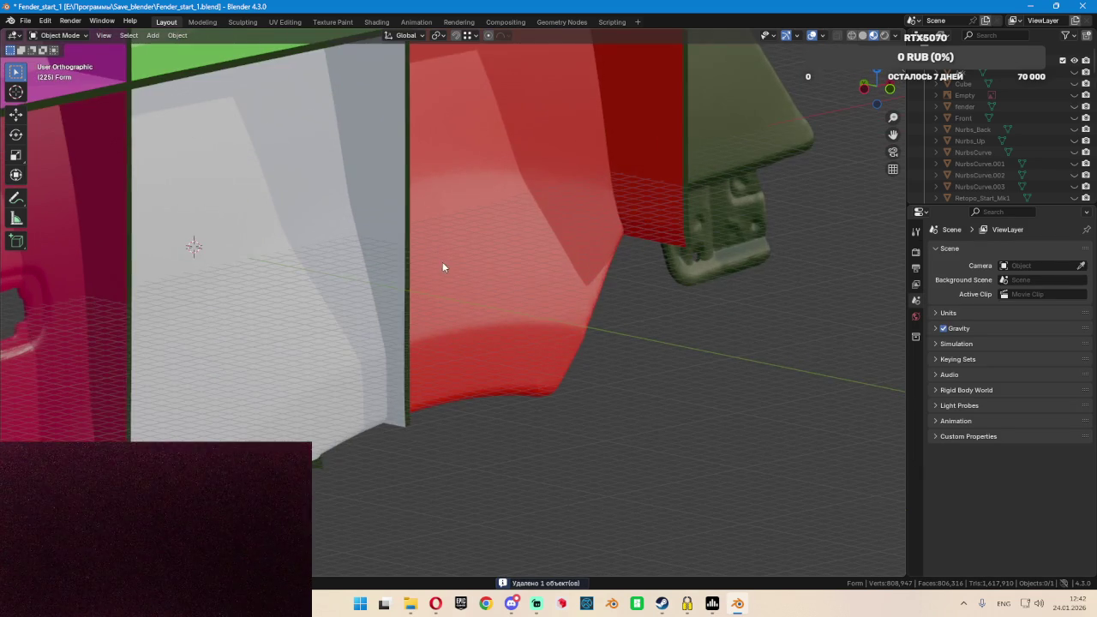
{"action": "scroll", "coordinate": [420, 253], "scroll_direction": "up", "scroll_amount": 2}
{"action": "middle_click_drag", "start_coordinate": [414, 251], "coordinate": [394, 235]}
{"action": "scroll", "coordinate": [381, 227], "scroll_direction": "up", "scroll_amount": 2}
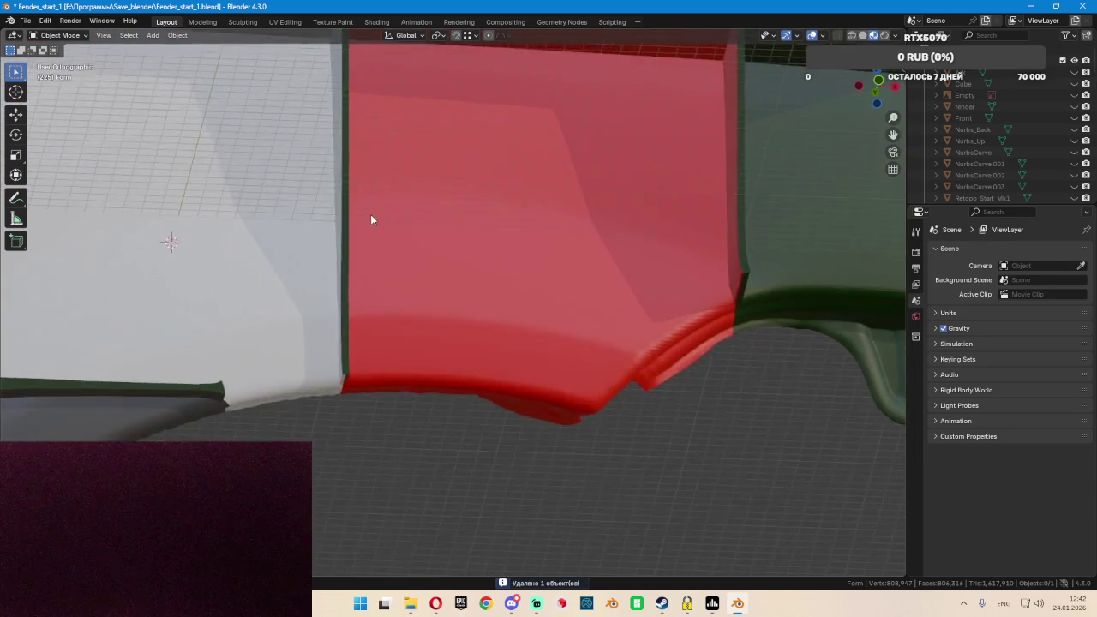
{"action": "scroll", "coordinate": [356, 253], "scroll_direction": "up", "scroll_amount": 2}
{"action": "scroll", "coordinate": [351, 278], "scroll_direction": "up", "scroll_amount": 2}
{"action": "left_click", "coordinate": [425, 301]}
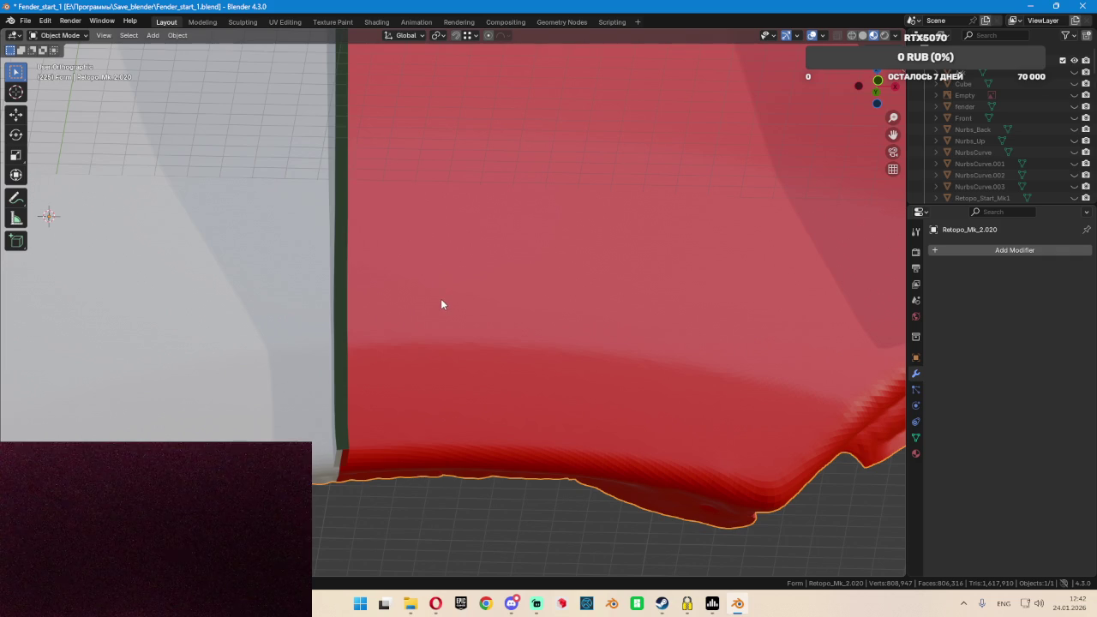
{"action": "key", "text": "Tab"}
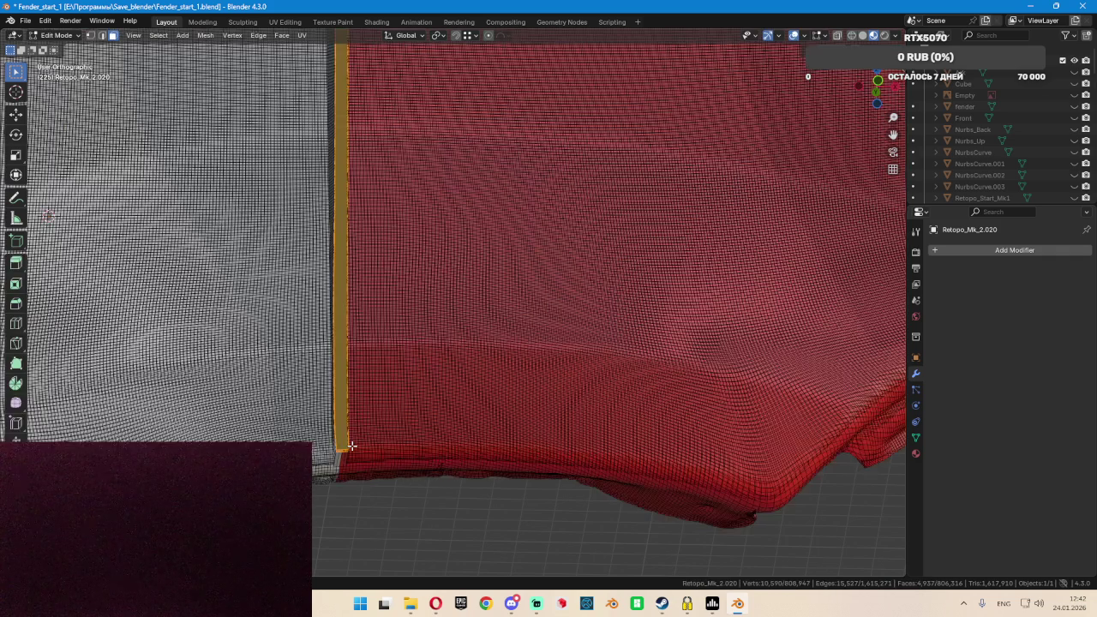
Select and inspect the narrow strip face between the panels
{"action": "scroll", "coordinate": [350, 442], "scroll_direction": "up", "scroll_amount": 3}
{"action": "scroll", "coordinate": [343, 444], "scroll_direction": "up", "scroll_amount": 2}
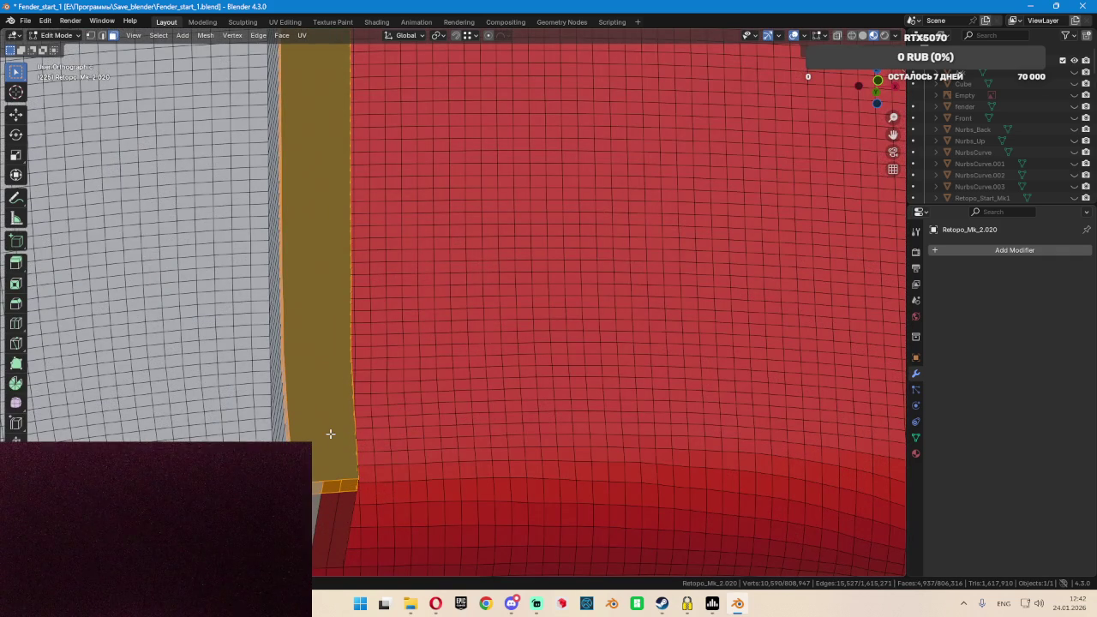
{"action": "scroll", "coordinate": [329, 434], "scroll_direction": "down", "scroll_amount": 2}
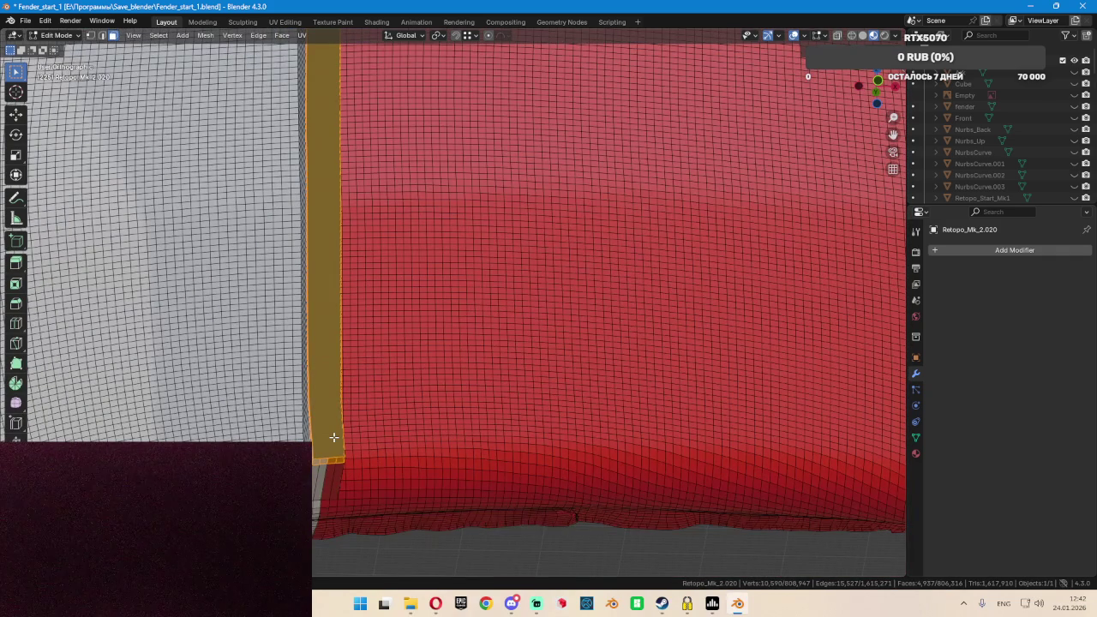
{"action": "scroll", "coordinate": [431, 425], "scroll_direction": "down", "scroll_amount": 1}
{"action": "scroll", "coordinate": [465, 429], "scroll_direction": "down", "scroll_amount": 1}
{"action": "scroll", "coordinate": [517, 417], "scroll_direction": "down", "scroll_amount": 1}
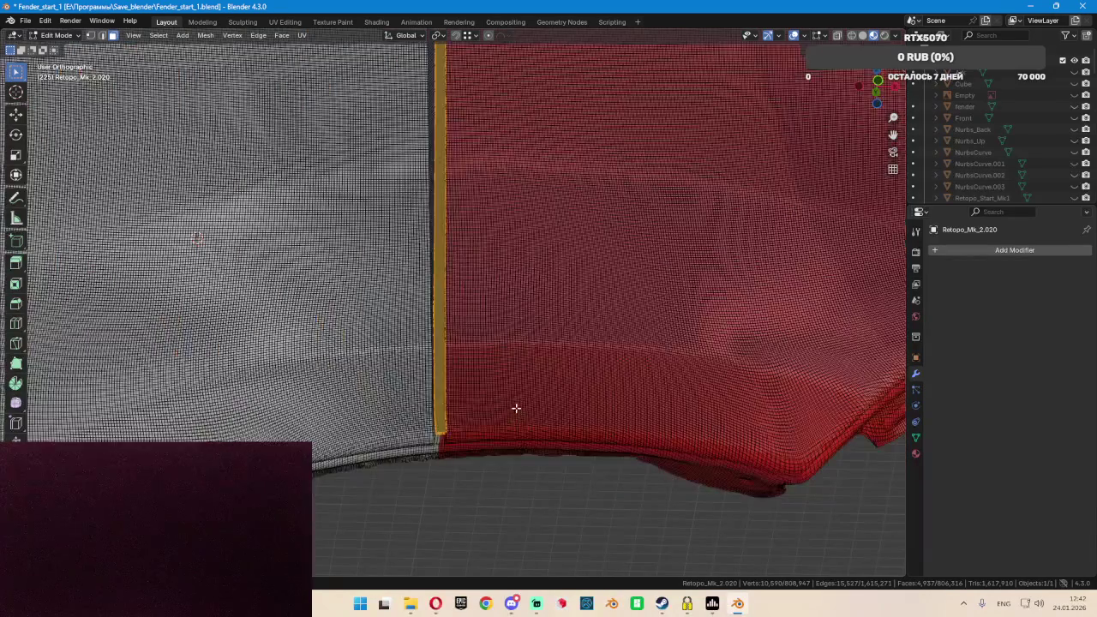
{"action": "scroll", "coordinate": [439, 398], "scroll_direction": "up", "scroll_amount": 5}
{"action": "left_click", "coordinate": [449, 387]}
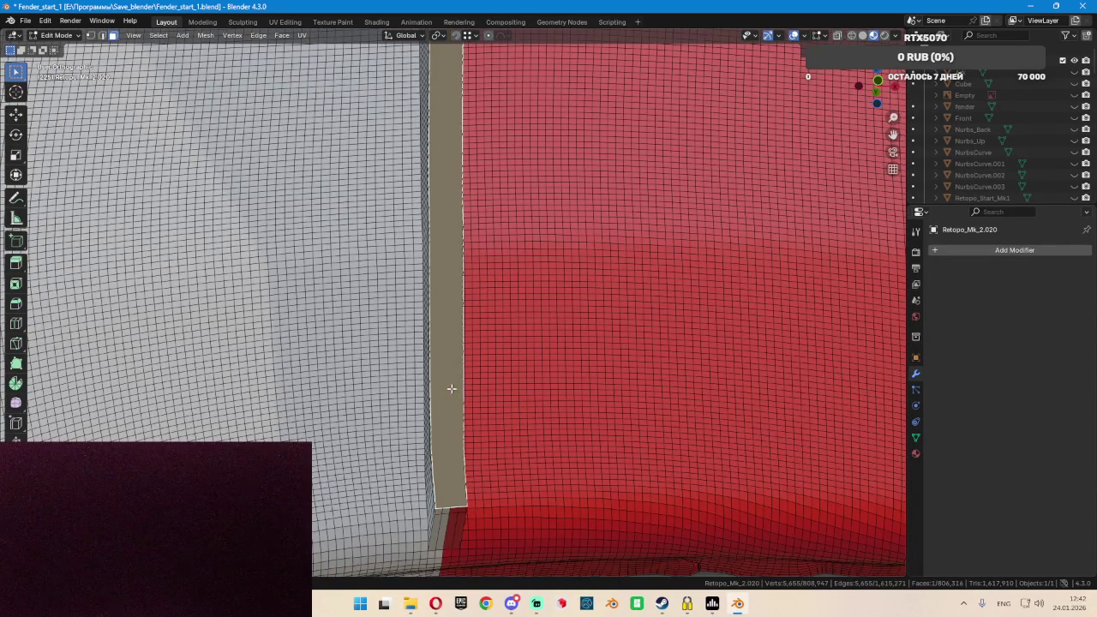
{"action": "middle_click_drag", "start_coordinate": [474, 396], "coordinate": [507, 397]}
{"action": "scroll", "coordinate": [505, 396], "scroll_direction": "down", "scroll_amount": 4}
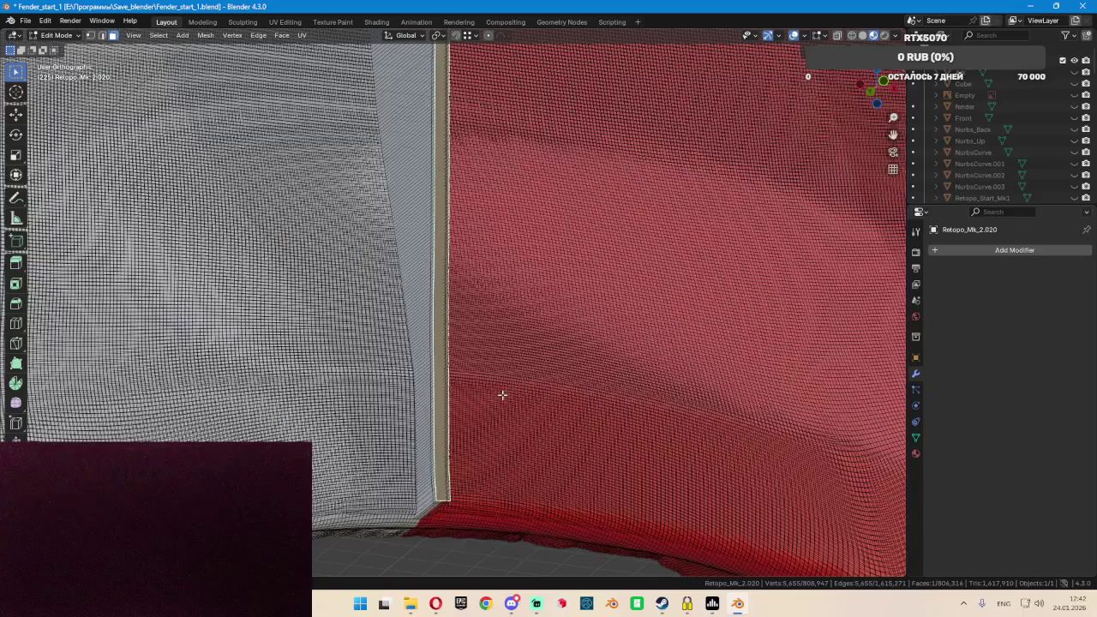
{"action": "scroll", "coordinate": [484, 391], "scroll_direction": "down", "scroll_amount": 3}
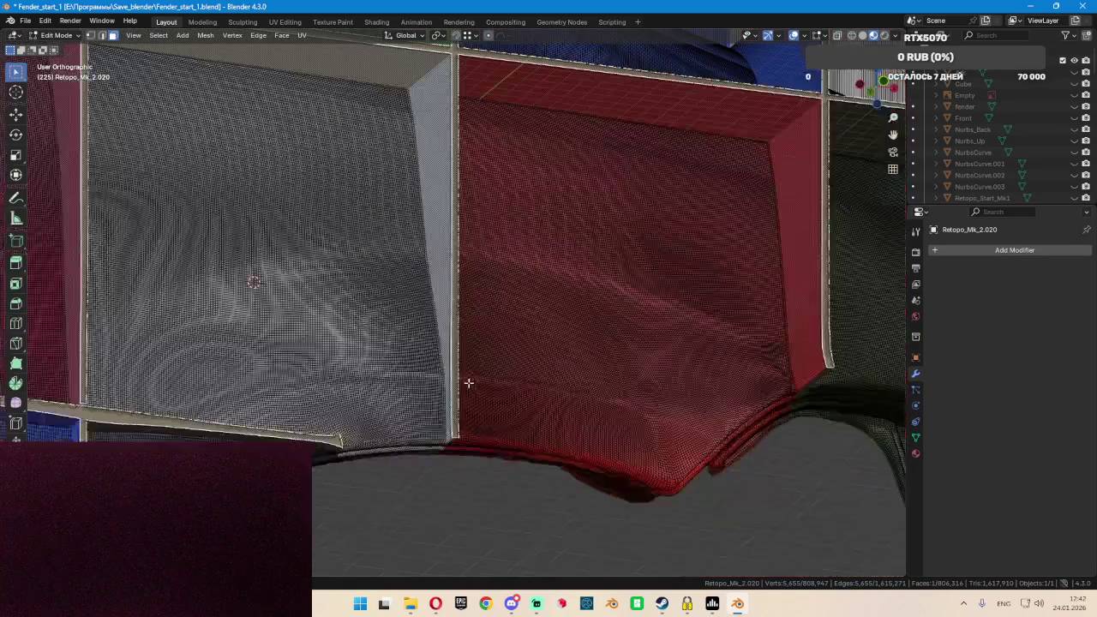
{"action": "scroll", "coordinate": [468, 383], "scroll_direction": "down", "scroll_amount": 3}
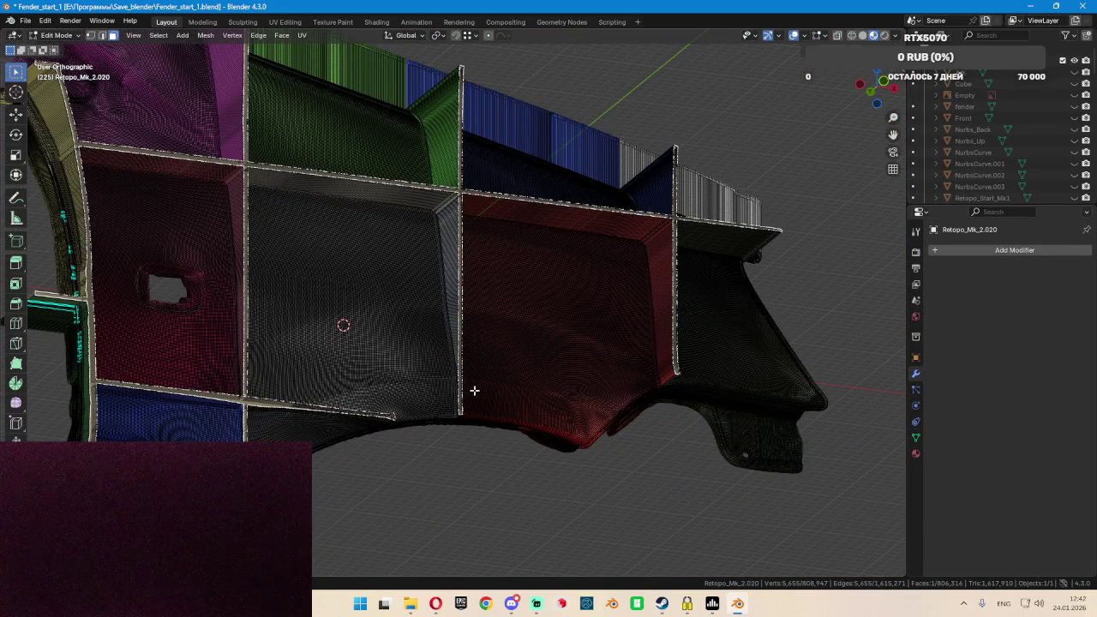
Add an edge loop along the lower strip below the white panel
{"action": "key", "text": "ctrl+r"}
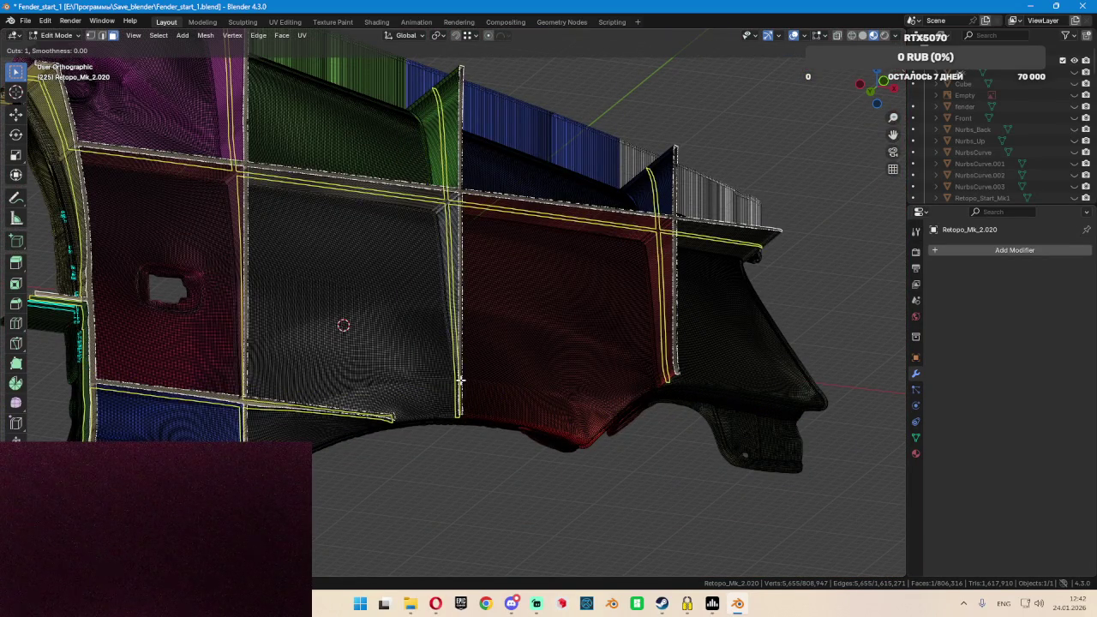
{"action": "right_click", "coordinate": [462, 377]}
{"action": "scroll", "coordinate": [253, 412], "scroll_direction": "up", "scroll_amount": 3}
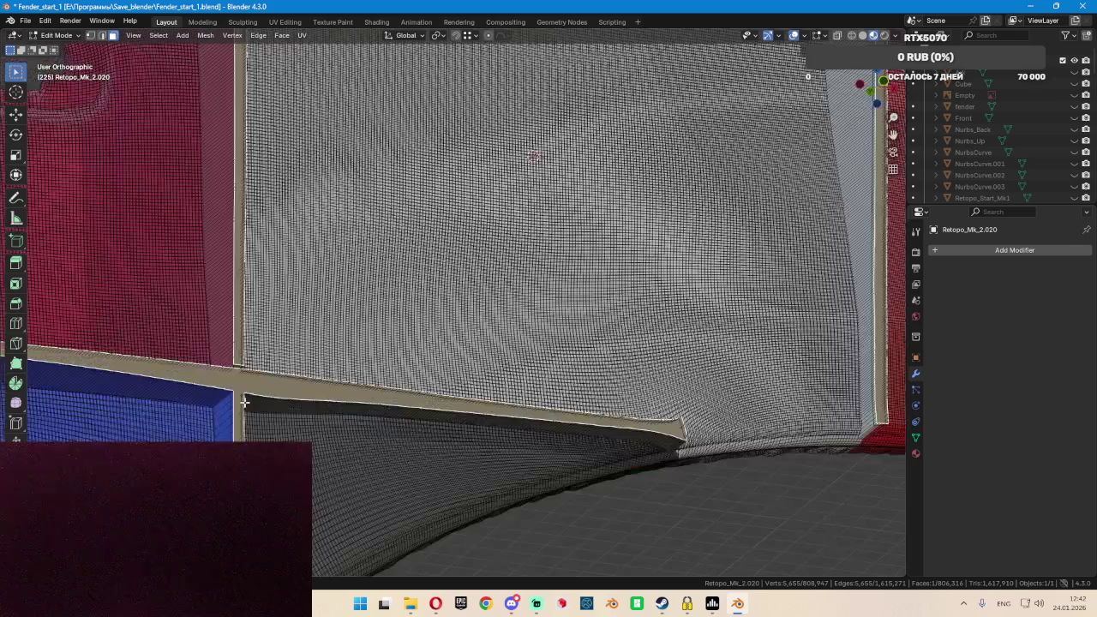
{"action": "scroll", "coordinate": [239, 399], "scroll_direction": "up", "scroll_amount": 2}
{"action": "scroll", "coordinate": [233, 357], "scroll_direction": "up", "scroll_amount": 2}
{"action": "scroll", "coordinate": [233, 357], "scroll_direction": "up", "scroll_amount": 2}
{"action": "scroll", "coordinate": [268, 334], "scroll_direction": "up", "scroll_amount": 2}
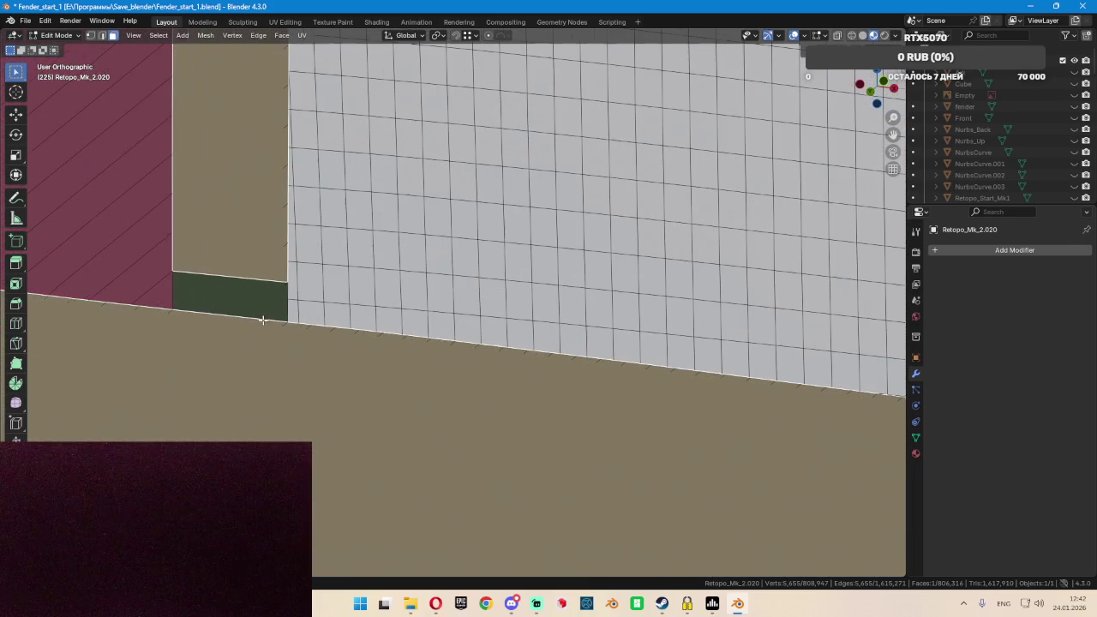
{"action": "key", "text": "ctrl+r"}
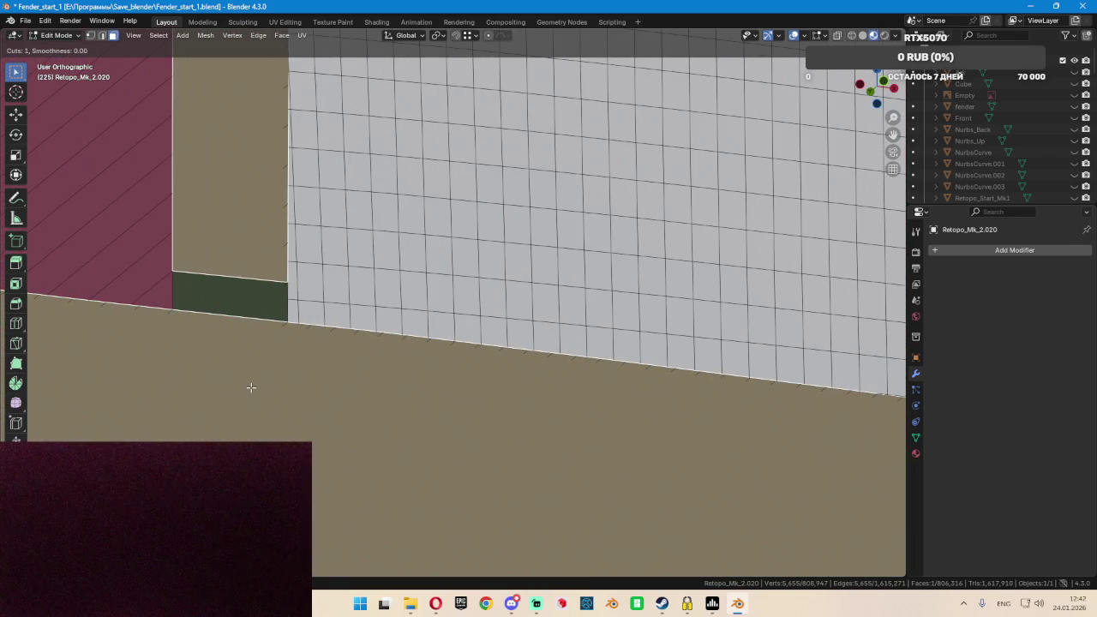
{"action": "left_click", "coordinate": [378, 335]}
Inspect the panel junction, briefly selecting and deselecting the beige strip
{"action": "scroll", "coordinate": [333, 369], "scroll_direction": "down", "scroll_amount": 3}
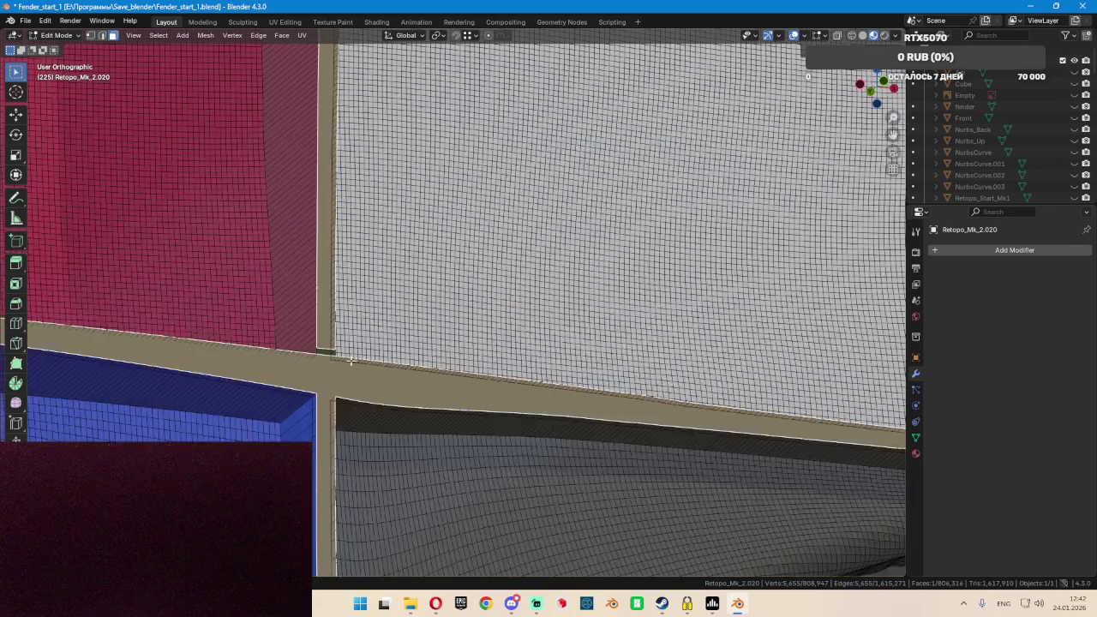
{"action": "scroll", "coordinate": [334, 369], "scroll_direction": "down", "scroll_amount": 3}
{"action": "scroll", "coordinate": [609, 385], "scroll_direction": "down", "scroll_amount": 2}
{"action": "mouse_move", "coordinate": [609, 385]}
{"action": "middle_mouse_down"}
{"action": "mouse_move", "coordinate": [702, 392]}
{"action": "mouse_move", "coordinate": [522, 420]}
{"action": "middle_mouse_up"}
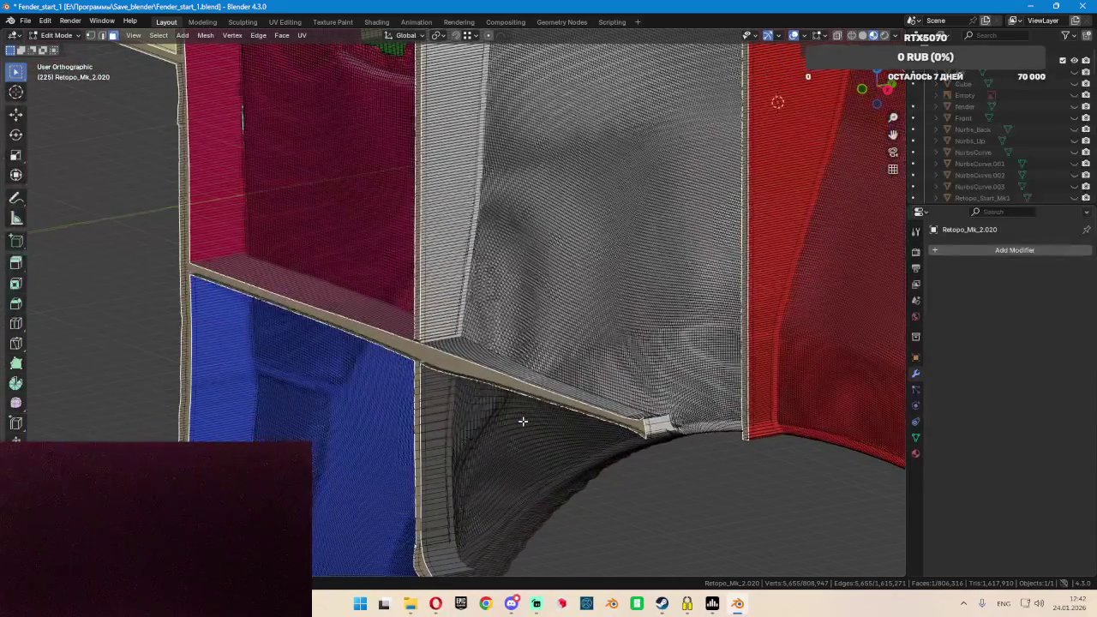
{"action": "scroll", "coordinate": [415, 375], "scroll_direction": "up", "scroll_amount": 3}
{"action": "scroll", "coordinate": [415, 375], "scroll_direction": "up", "scroll_amount": 3}
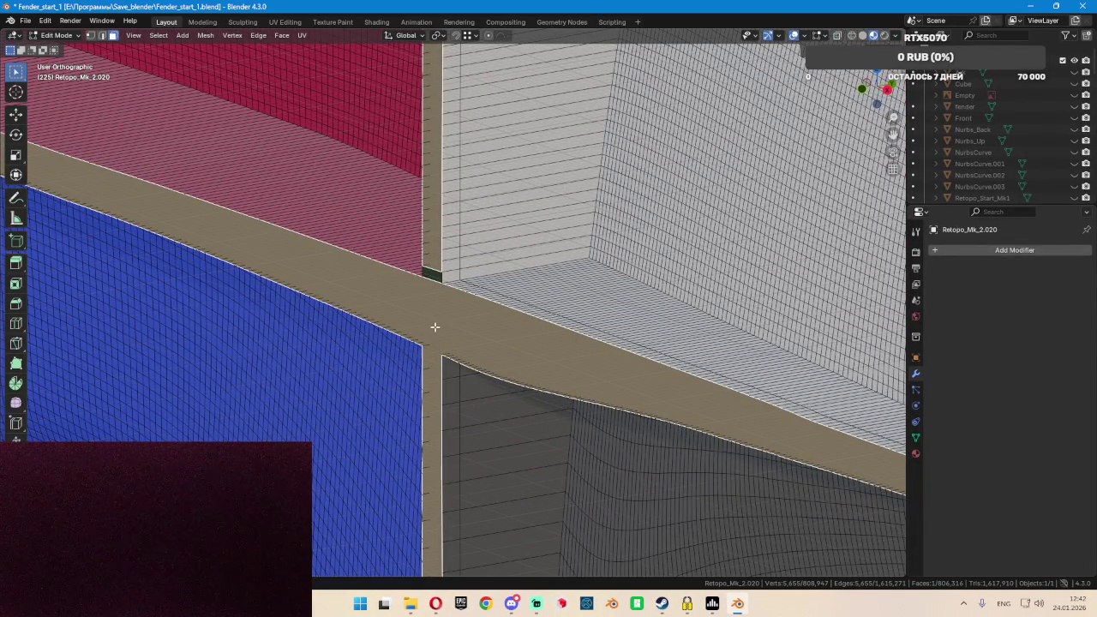
{"action": "left_click", "coordinate": [432, 323], "text": "shift"}
{"action": "scroll", "coordinate": [434, 321], "scroll_direction": "up", "scroll_amount": 2}
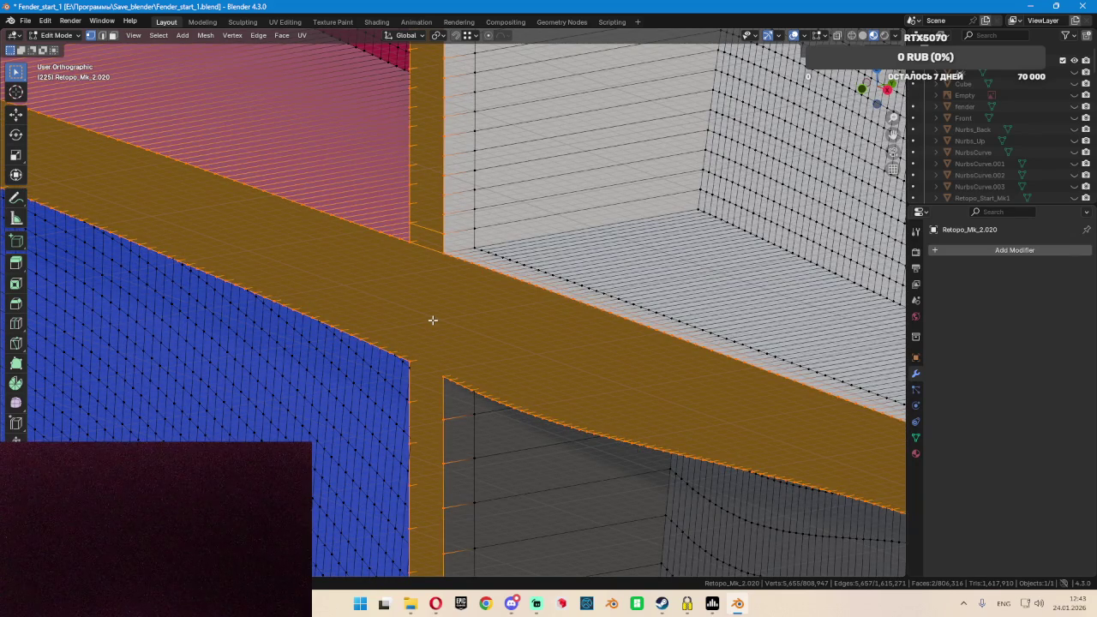
{"action": "left_click", "coordinate": [433, 321], "text": "shift"}
{"action": "scroll", "coordinate": [433, 320], "scroll_direction": "down", "scroll_amount": 2}
{"action": "scroll", "coordinate": [436, 322], "scroll_direction": "down", "scroll_amount": 3}
{"action": "scroll", "coordinate": [439, 322], "scroll_direction": "down", "scroll_amount": 2}
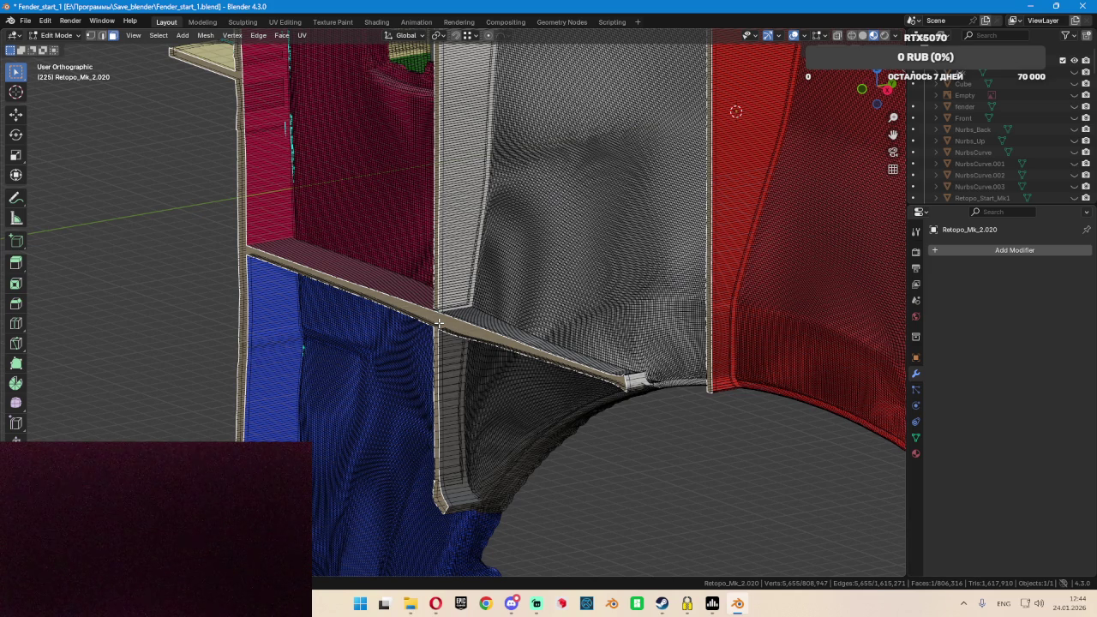
Select the strip's connected faces, checked in X-ray, then return to Object Mode
{"action": "left_click", "coordinate": [439, 322], "text": "shift"}
{"action": "key", "text": "alt+z"}
{"action": "scroll", "coordinate": [445, 317], "scroll_direction": "down", "scroll_amount": 1}
{"action": "scroll", "coordinate": [454, 313], "scroll_direction": "up", "scroll_amount": 2}
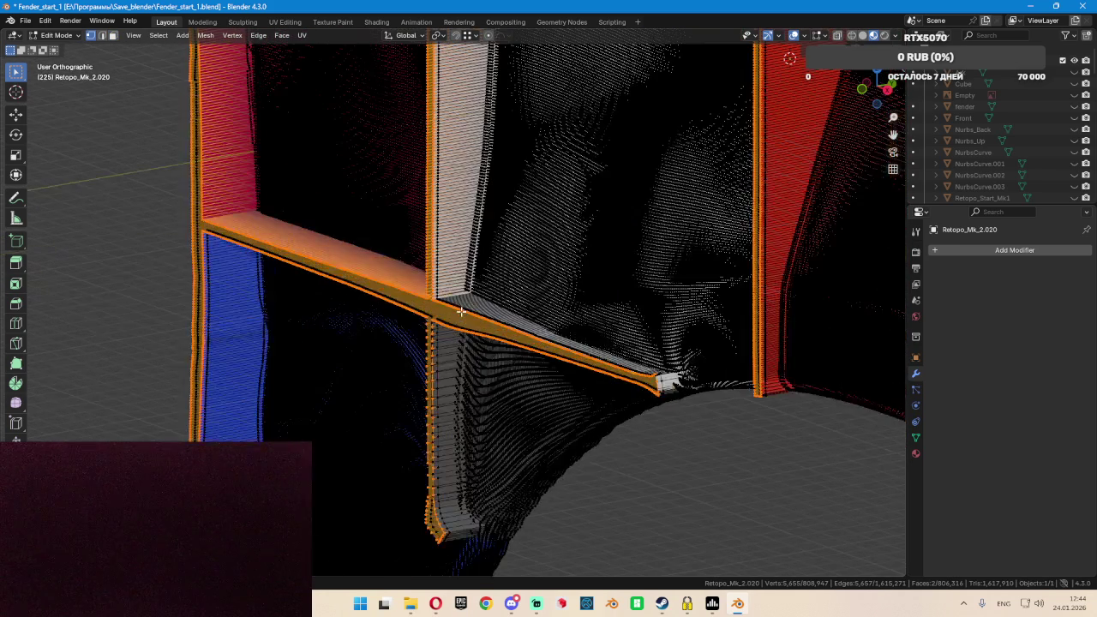
{"action": "key", "text": "alt+z"}
{"action": "left_click", "coordinate": [495, 306], "text": "shift"}
{"action": "key", "text": "ctrl+l"}
{"action": "scroll", "coordinate": [494, 305], "scroll_direction": "down", "scroll_amount": 3}
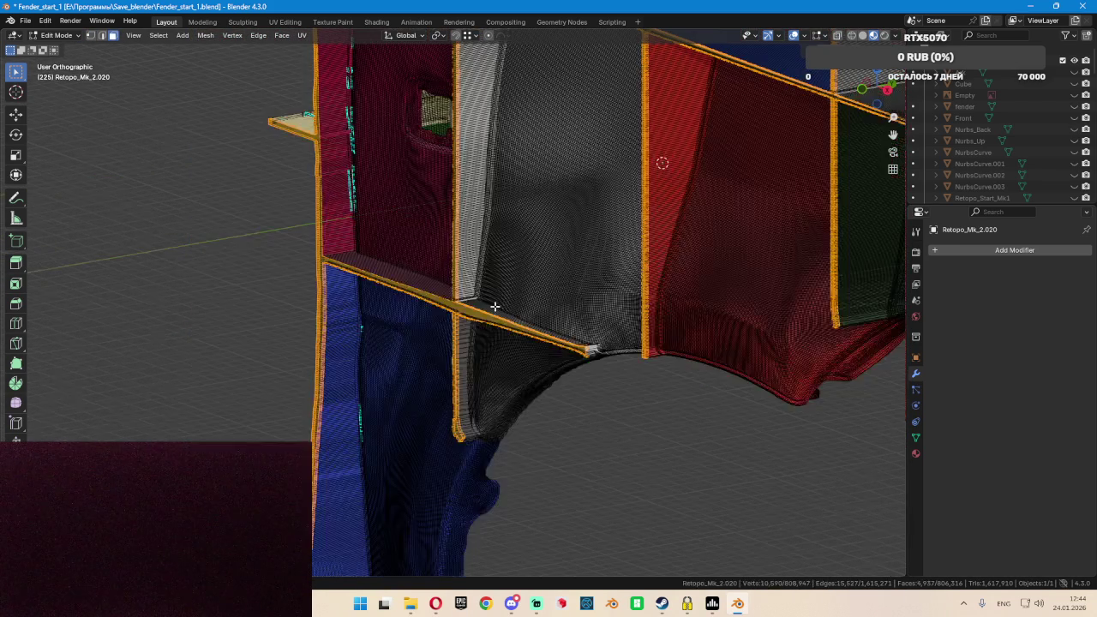
{"action": "scroll", "coordinate": [494, 306], "scroll_direction": "up", "scroll_amount": 1}
{"action": "key", "text": "Tab"}
{"action": "key", "text": "Delete"}
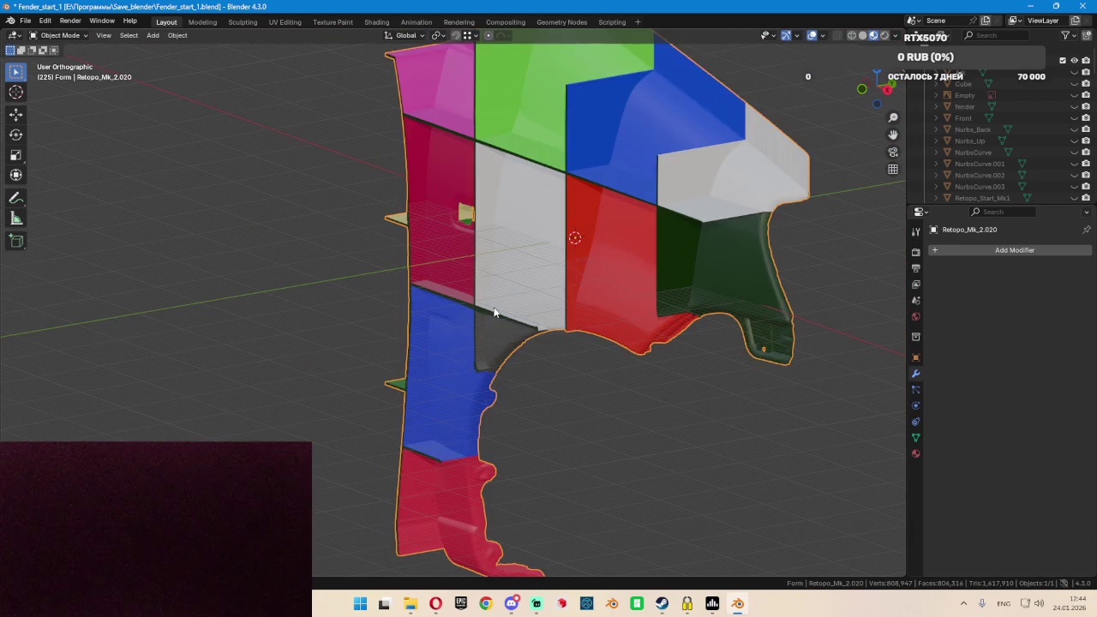
Add cutter cube Cube.001 and give Retopo_Mk_2.020 a Boolean Difference using it
{"action": "key", "text": "shift+a"}
{"action": "left_click", "coordinate": [495, 311]}
{"action": "left_click", "coordinate": [494, 311]}
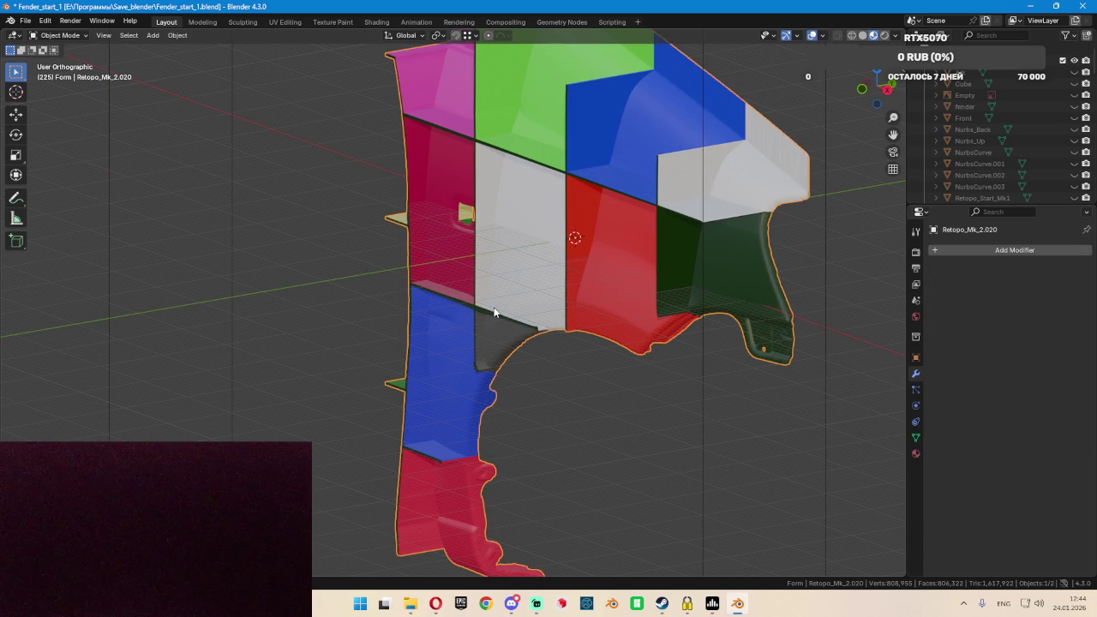
{"action": "middle_click_drag", "start_coordinate": [489, 304], "coordinate": [569, 304]}
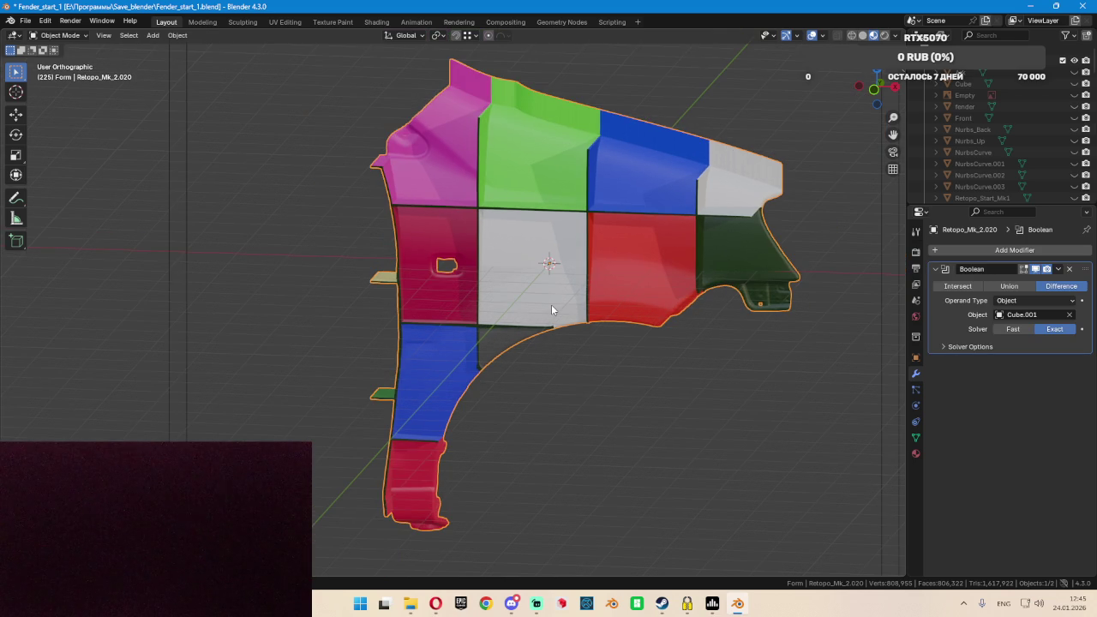
Switch the Boolean modifier on Retopo_Mk_2.020 to the Fast solver, keeping Cube.001
{"action": "scroll", "coordinate": [560, 247], "scroll_direction": "up", "scroll_amount": 3}
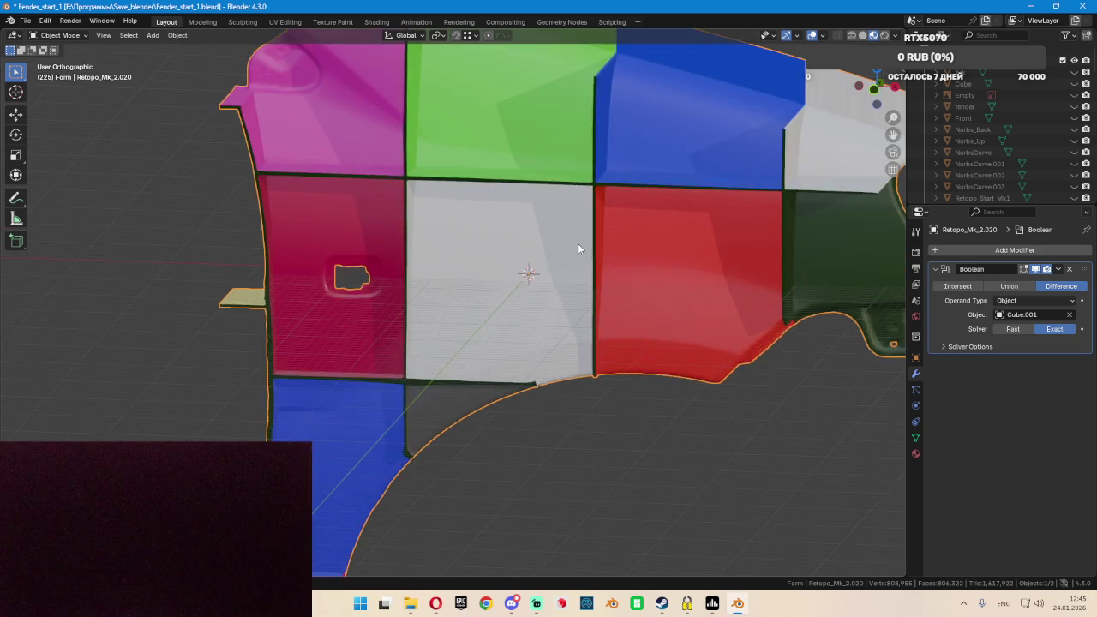
{"action": "scroll", "coordinate": [577, 245], "scroll_direction": "up", "scroll_amount": 3}
{"action": "scroll", "coordinate": [602, 236], "scroll_direction": "up", "scroll_amount": 3}
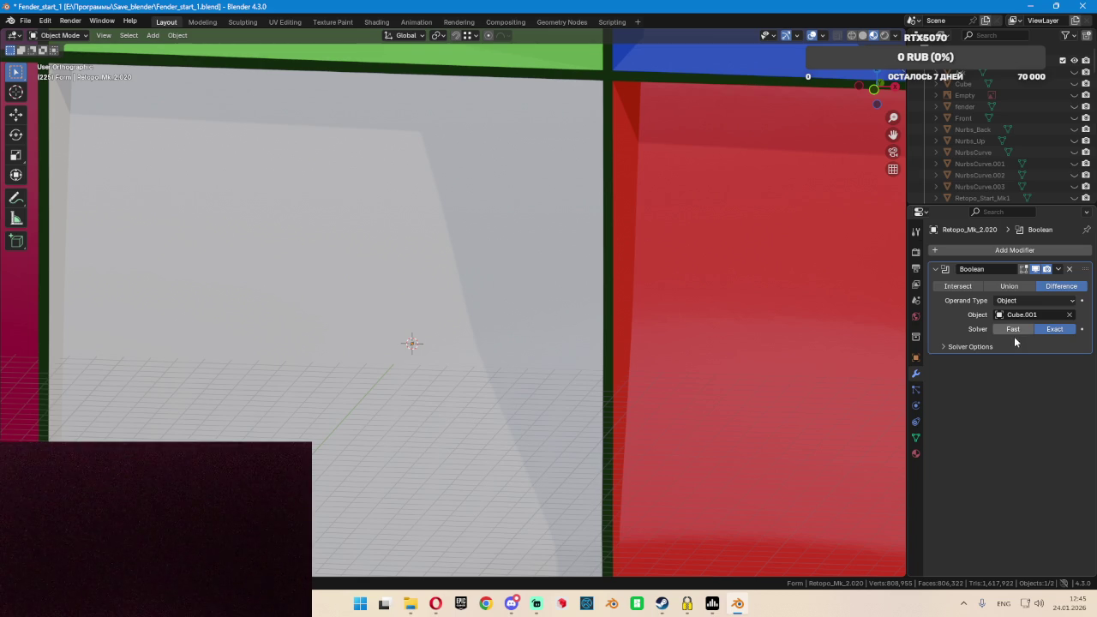
{"action": "key", "text": "alt+Tab"}
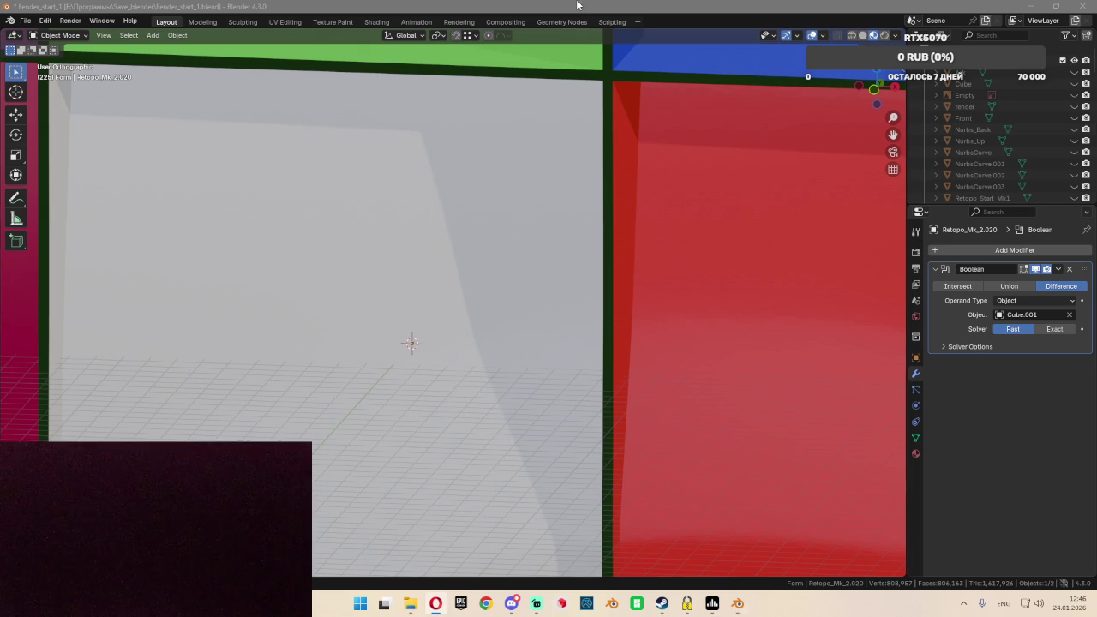
Frame the whole trimmed fender and open the Boolean modifier's header dropdown
{"action": "scroll", "coordinate": [576, 145], "scroll_direction": "down", "scroll_amount": 5}
{"action": "scroll", "coordinate": [529, 227], "scroll_direction": "up", "scroll_amount": 2}
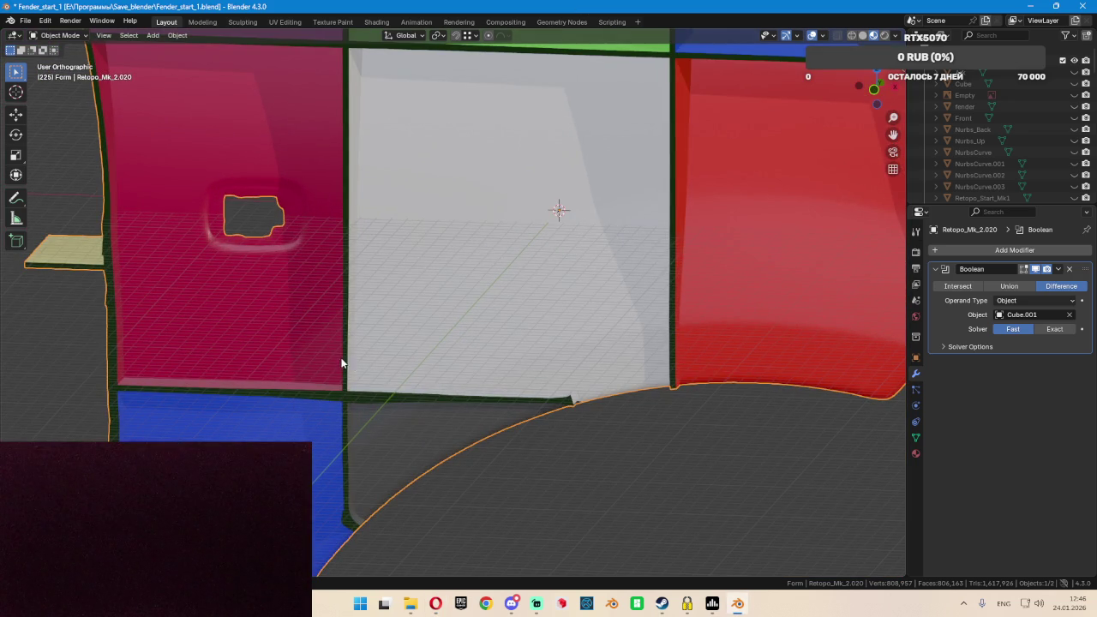
{"action": "scroll", "coordinate": [343, 366], "scroll_direction": "up", "scroll_amount": 2}
{"action": "scroll", "coordinate": [750, 388], "scroll_direction": "up", "scroll_amount": 2}
{"action": "scroll", "coordinate": [742, 371], "scroll_direction": "up", "scroll_amount": 2}
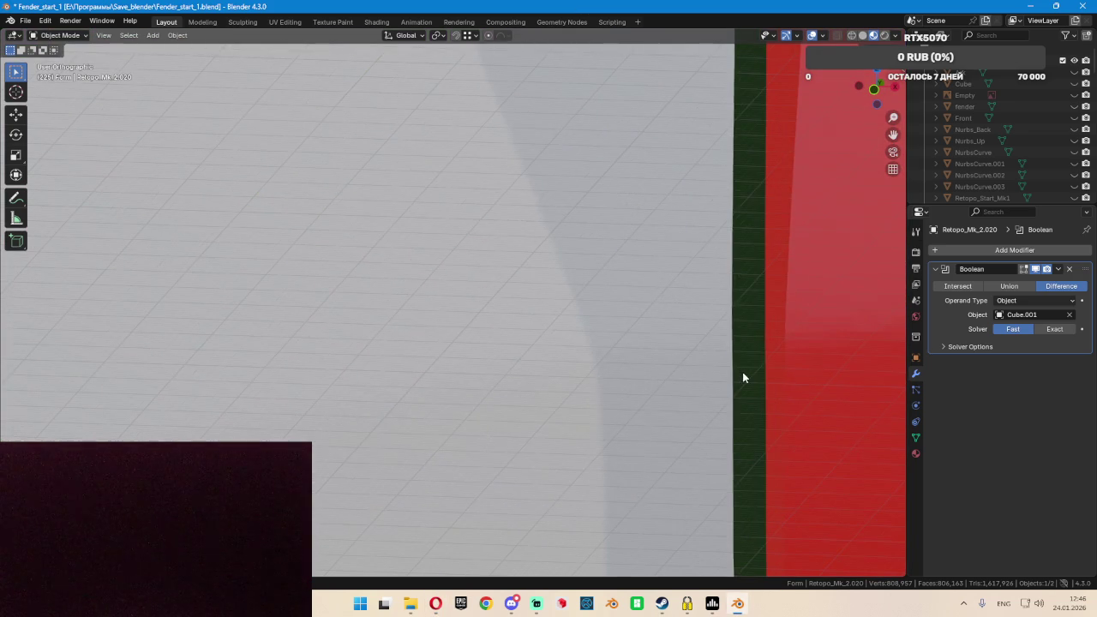
{"action": "scroll", "coordinate": [742, 377], "scroll_direction": "down", "scroll_amount": 2}
{"action": "scroll", "coordinate": [737, 368], "scroll_direction": "down", "scroll_amount": 3}
{"action": "scroll", "coordinate": [732, 363], "scroll_direction": "down", "scroll_amount": 1}
{"action": "scroll", "coordinate": [729, 360], "scroll_direction": "down", "scroll_amount": 1}
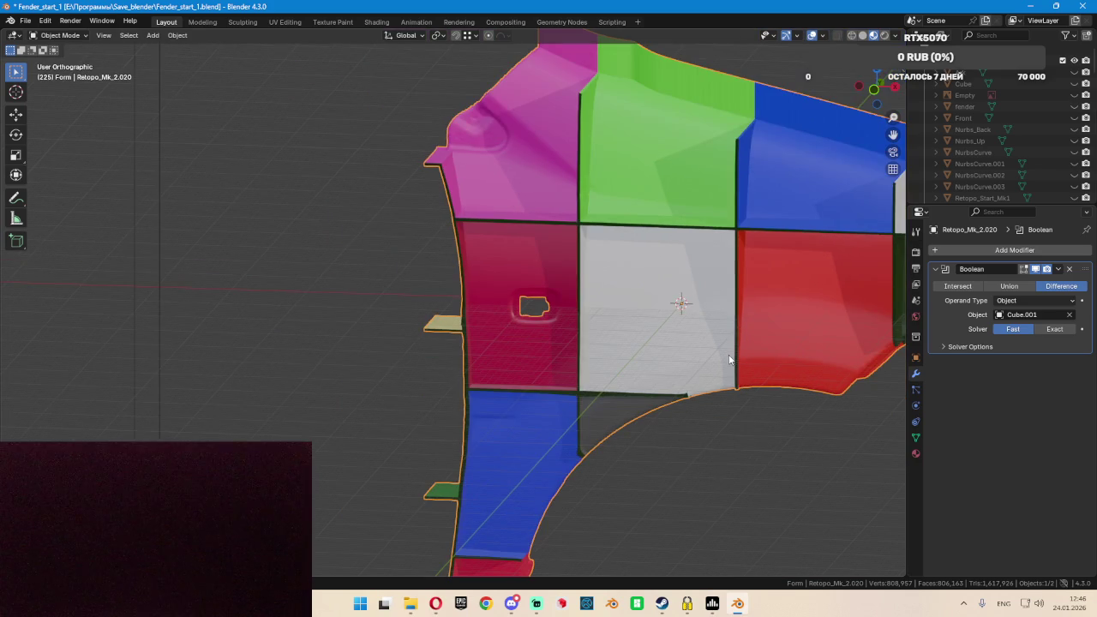
{"action": "mouse_move", "coordinate": [786, 359]}
{"action": "middle_mouse_down", "text": "shift"}
{"action": "mouse_move", "coordinate": [704, 323]}
{"action": "mouse_move", "coordinate": [653, 333]}
{"action": "middle_mouse_up", "text": "shift"}
{"action": "scroll", "coordinate": [720, 331], "scroll_direction": "down", "scroll_amount": 3}
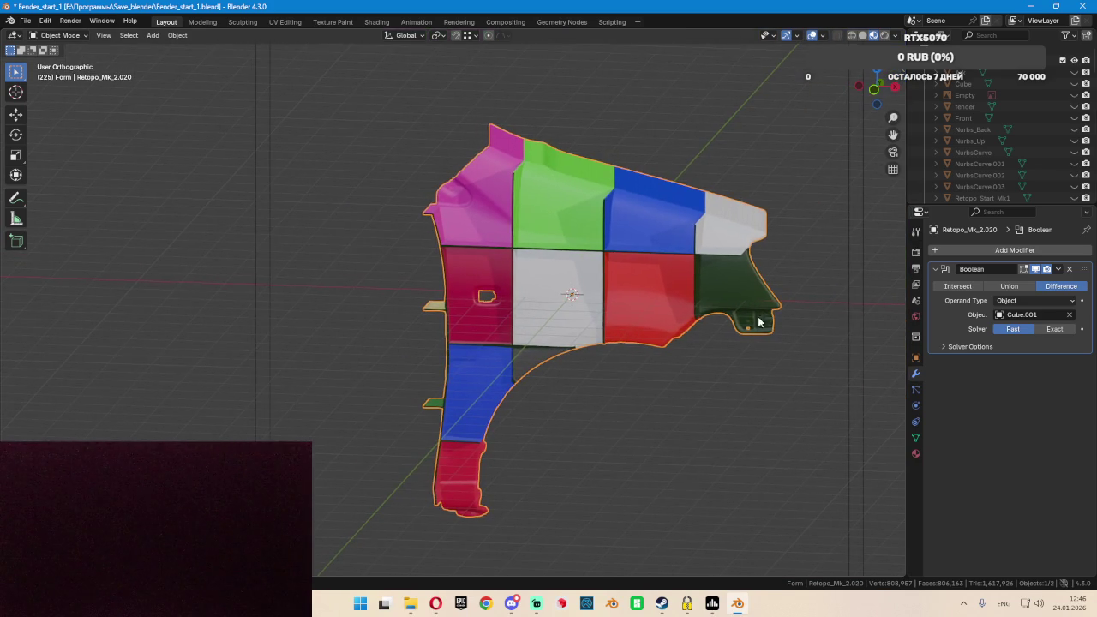
{"action": "left_click", "coordinate": [1058, 270]}
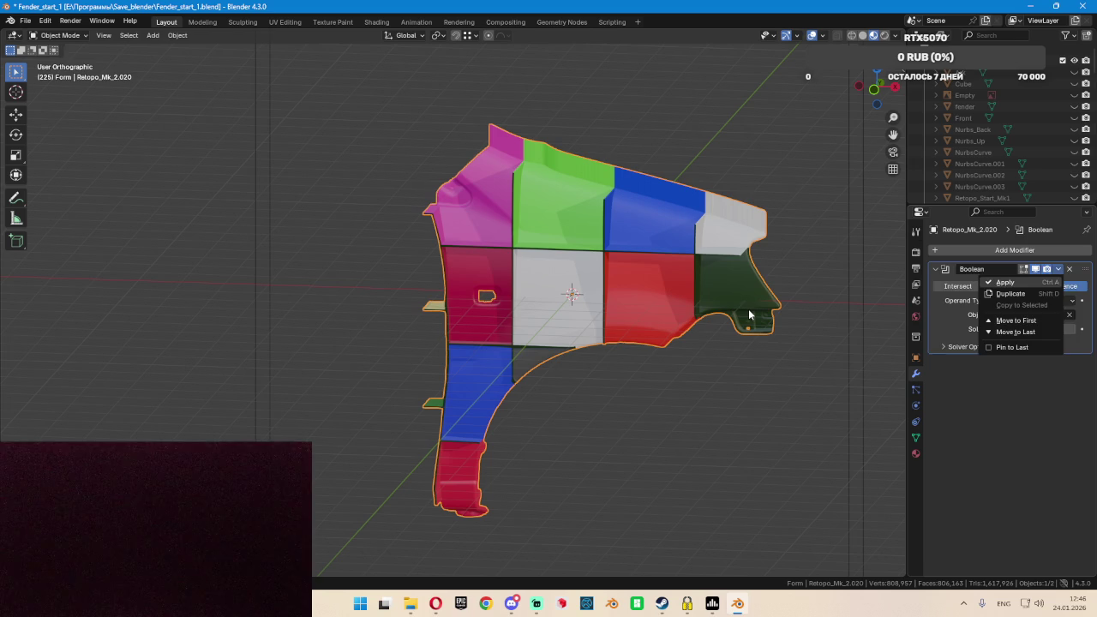
Apply the Fast Boolean cut to the fender and delete Cube.001
{"action": "key", "text": "Return"}
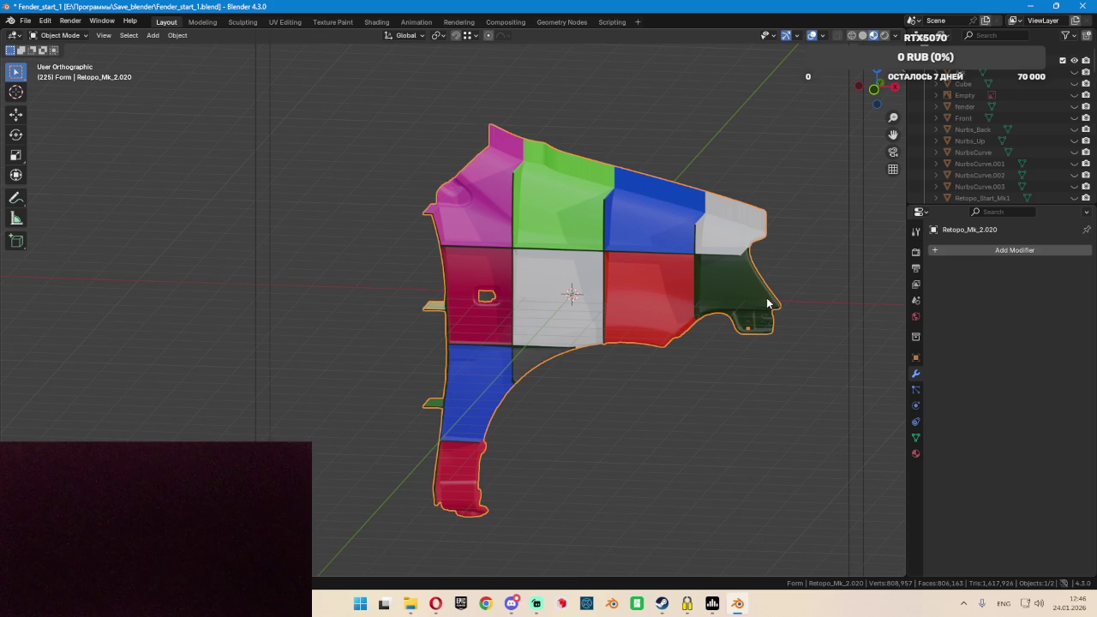
{"action": "key", "text": "x"}
{"action": "left_click", "coordinate": [836, 286]}
{"action": "scroll", "coordinate": [597, 278], "scroll_direction": "up", "scroll_amount": 5}
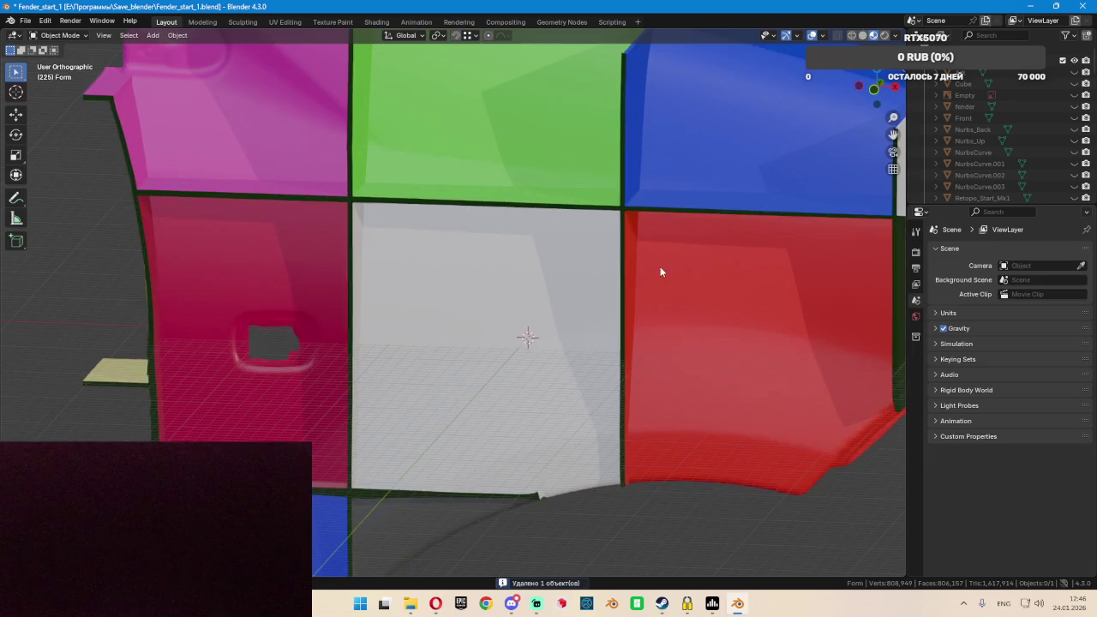